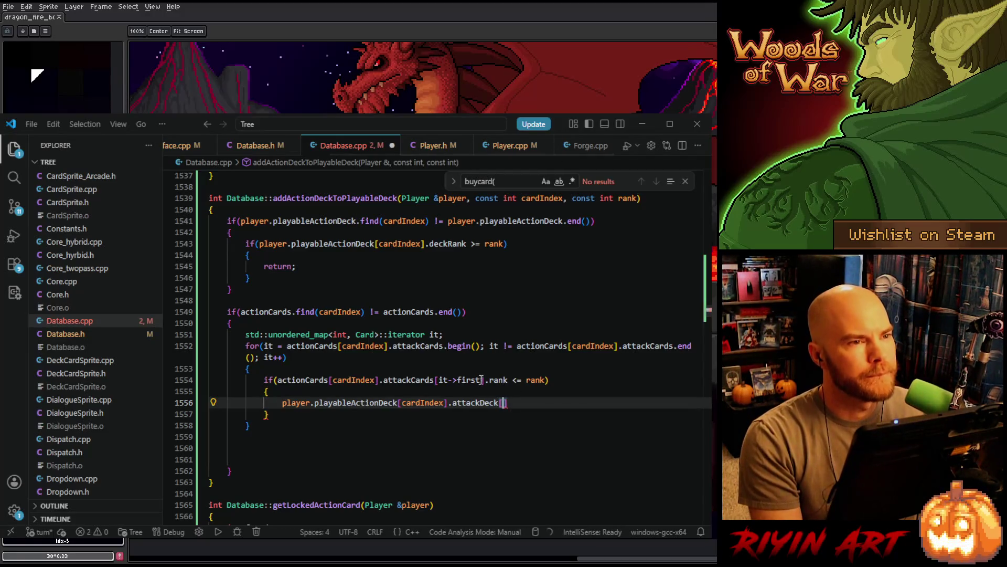
# Write attackDeck[<attackCards lookup>.id] = <attackCards lookup>; inside the rank check
pyautogui.moveTo(483, 379); pyautogui.dragTo(278, 379)
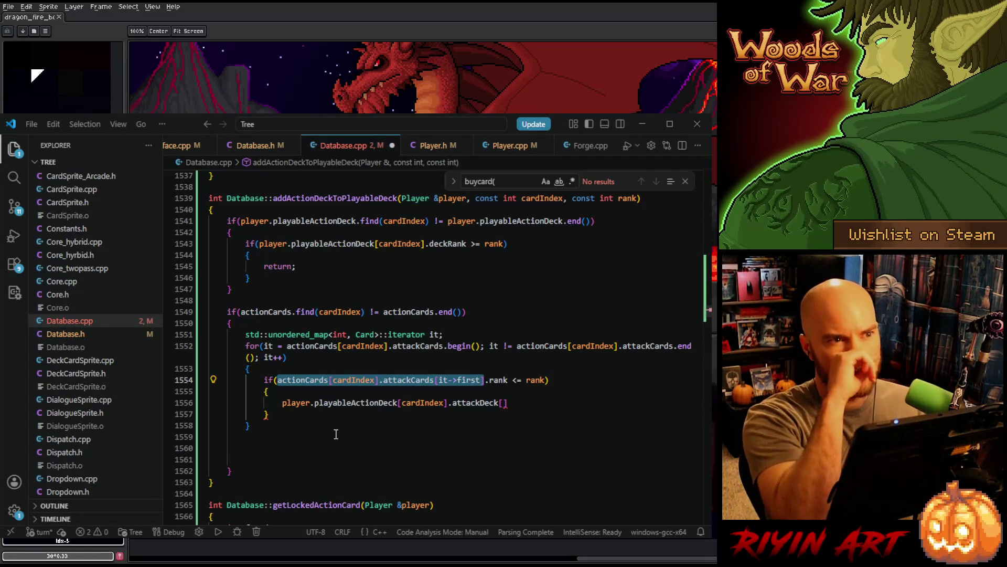
pyautogui.click(505, 403)
pyautogui.write('actionCards[cardIndex].attackCards[it->first]')
pyautogui.write('.id')
pyautogui.press('End')
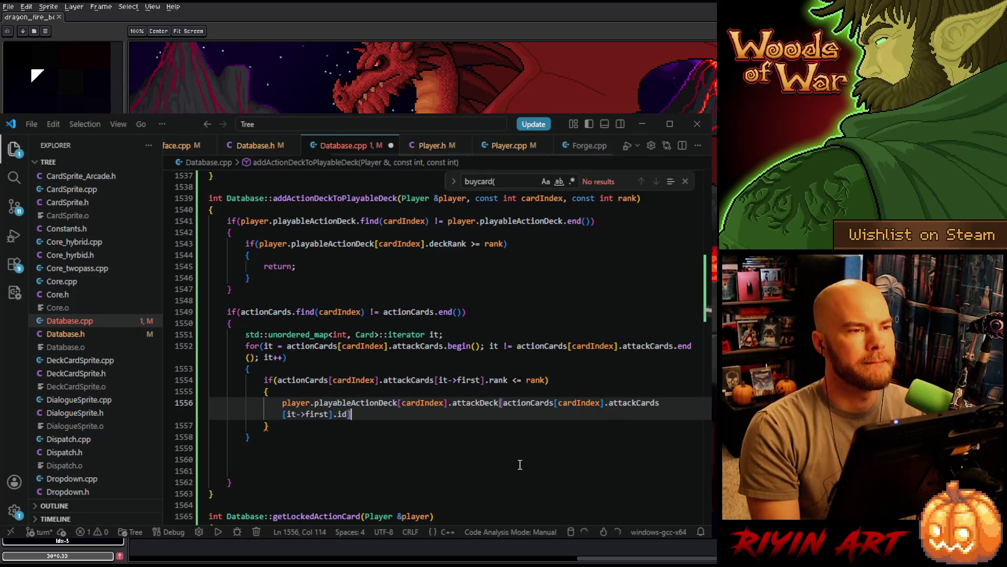
pyautogui.write('=')
pyautogui.write('actionCards[cardIndex].attackCards[it->first]')
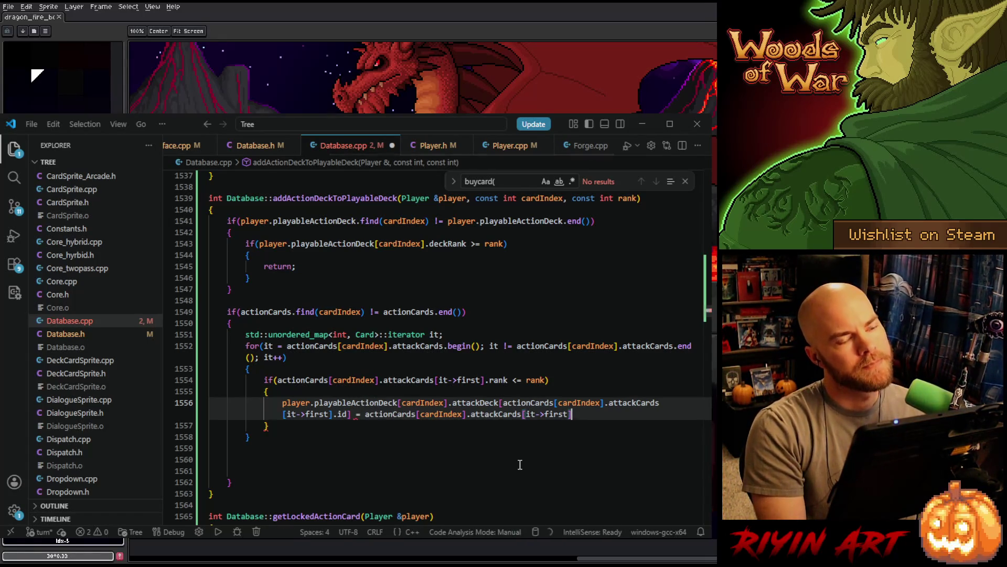
pyautogui.write(';')
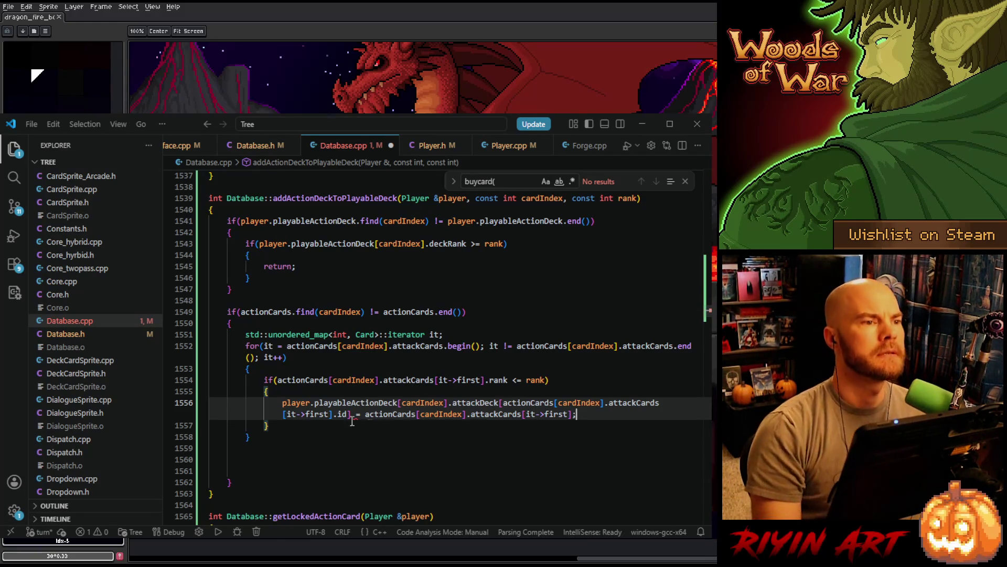
pyautogui.click(281, 402)
# Comment out the new attackDeck assignment and set a breakpoint on addActionDeckToPlayableDeck (line 1539)
pyautogui.write('//')
pyautogui.click(580, 414)
pyautogui.scroll(3, 581, 426)
pyautogui.scroll(1, 581, 426)
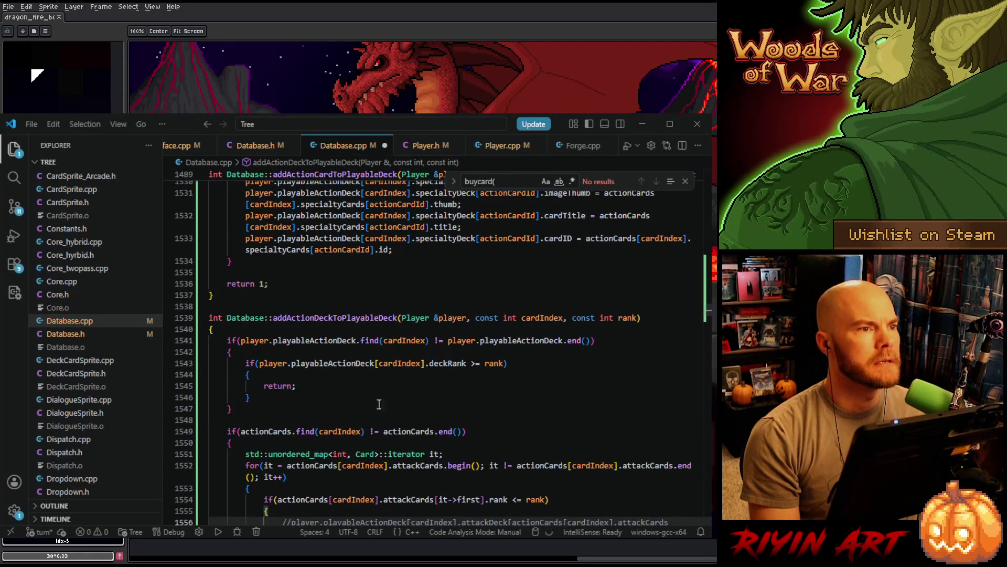
pyautogui.click(168, 318)
# Select the attack-card if block (lines 1508–1516) in addActionCardToPlayableDeck for copying
pyautogui.scroll(5, 338, 417)
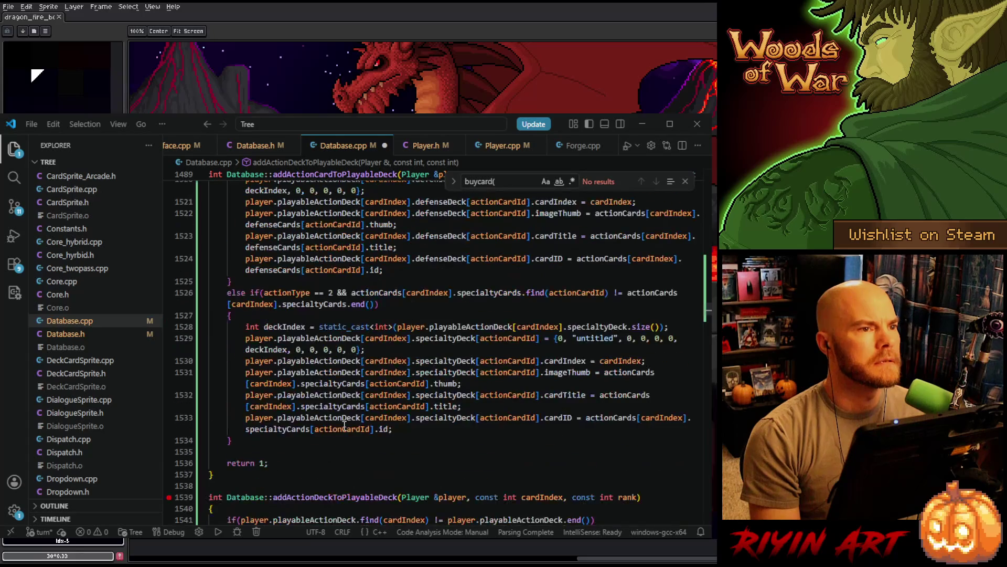
pyautogui.click(343, 315)
pyautogui.moveTo(344, 315); pyautogui.dragTo(426, 432)
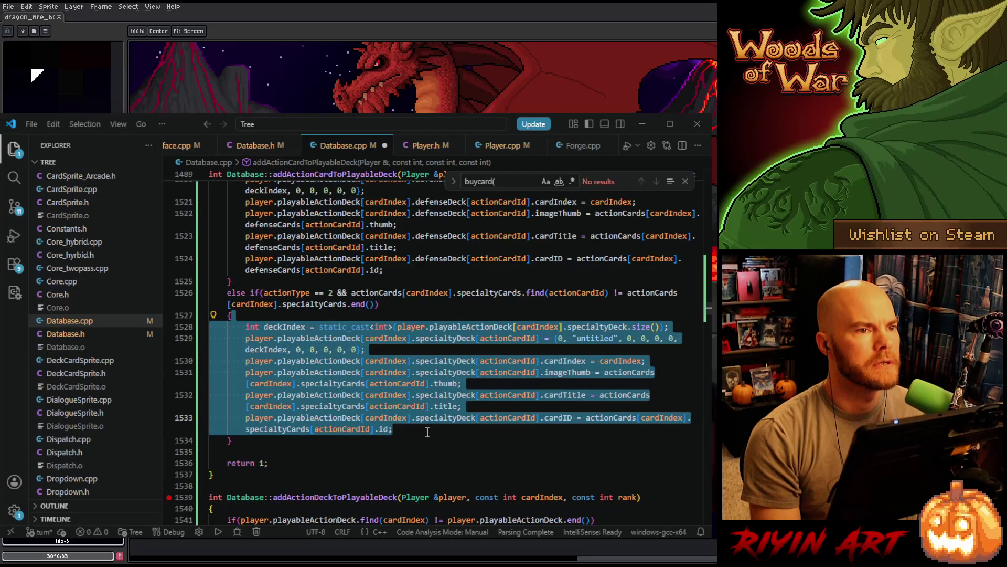
pyautogui.click(238, 440)
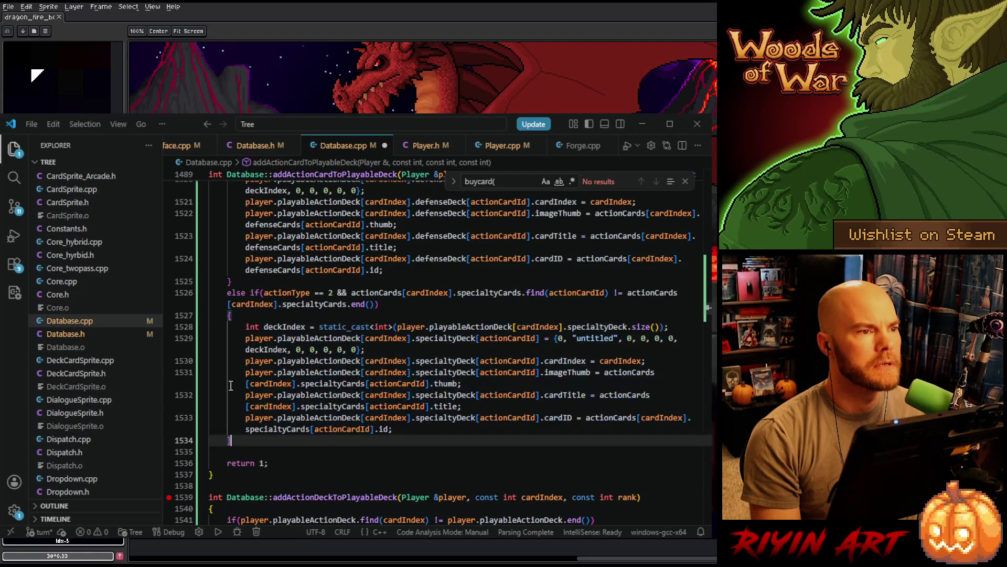
pyautogui.keyDown('shift'); pyautogui.click(250, 292); pyautogui.keyUp('shift')
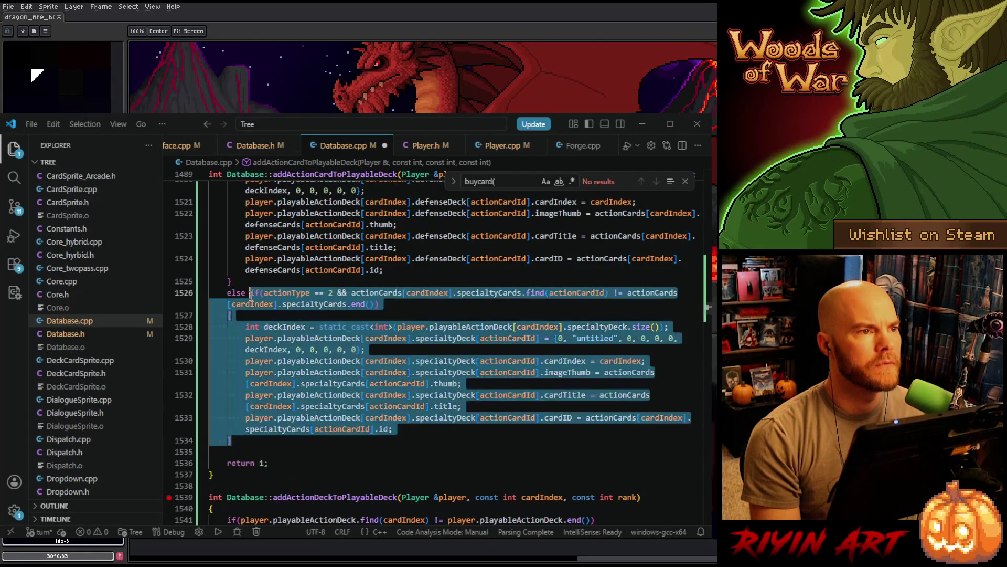
pyautogui.scroll(5, 314, 393)
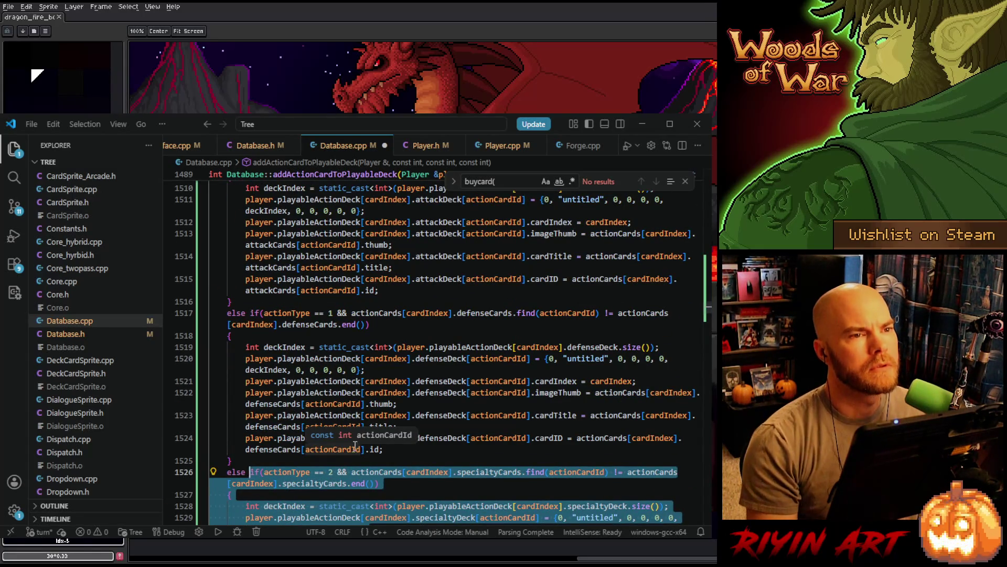
pyautogui.scroll(3, 355, 447)
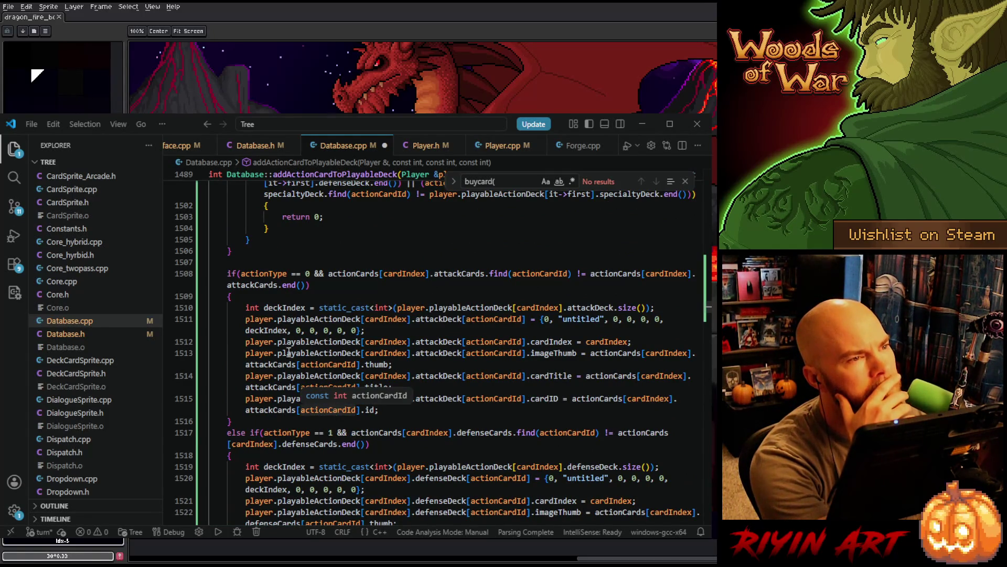
pyautogui.moveTo(243, 310)
pyautogui.mouseDown()
pyautogui.moveTo(378, 331)
pyautogui.moveTo(421, 408)
pyautogui.mouseUp()
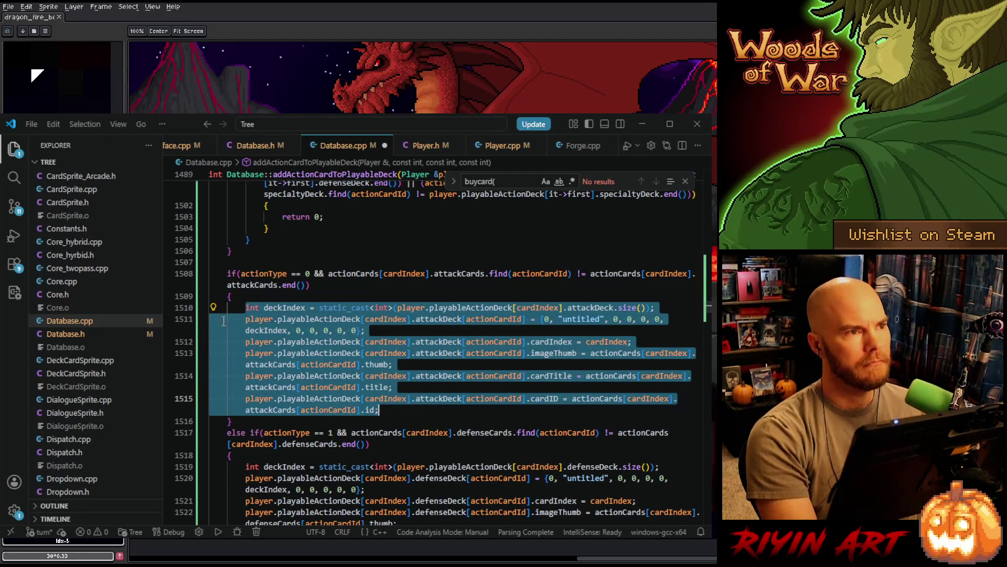
pyautogui.moveTo(225, 273)
pyautogui.mouseDown()
pyautogui.moveTo(377, 368)
pyautogui.moveTo(237, 420)
pyautogui.mouseUp()
pyautogui.hotkey('ctrl', 'c')
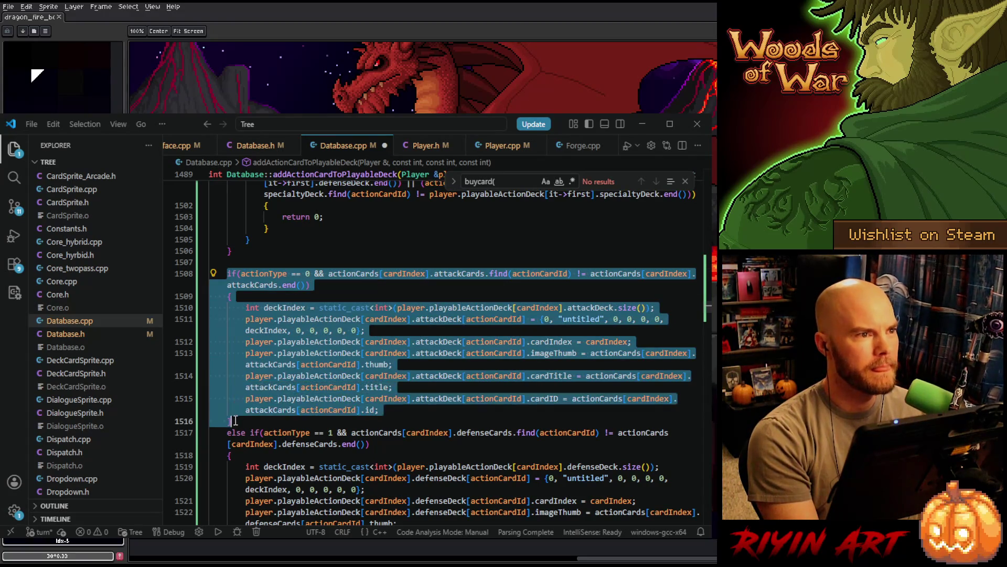
pyautogui.click(238, 421)
pyautogui.scroll(-10, 394, 423)
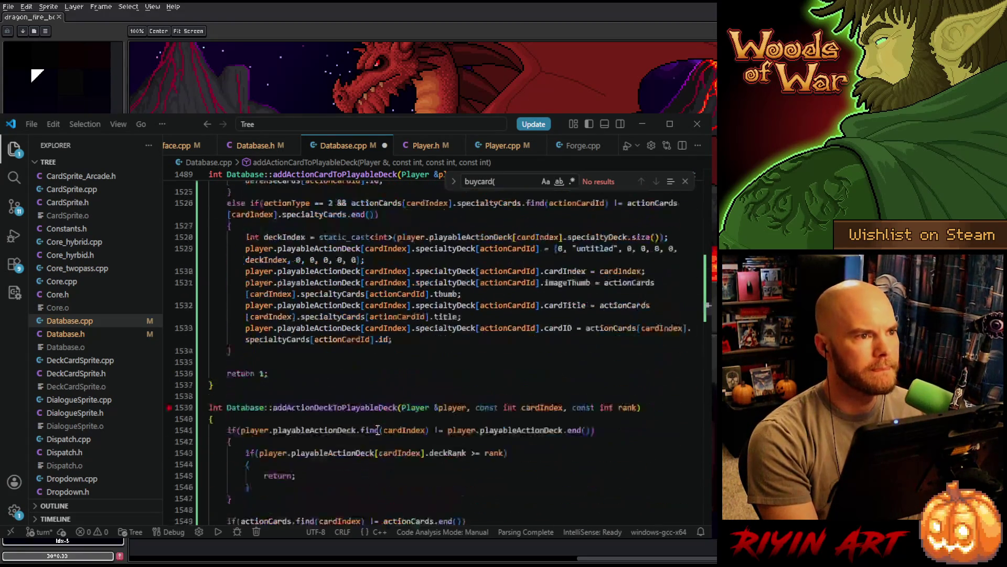
pyautogui.scroll(-3, 397, 363)
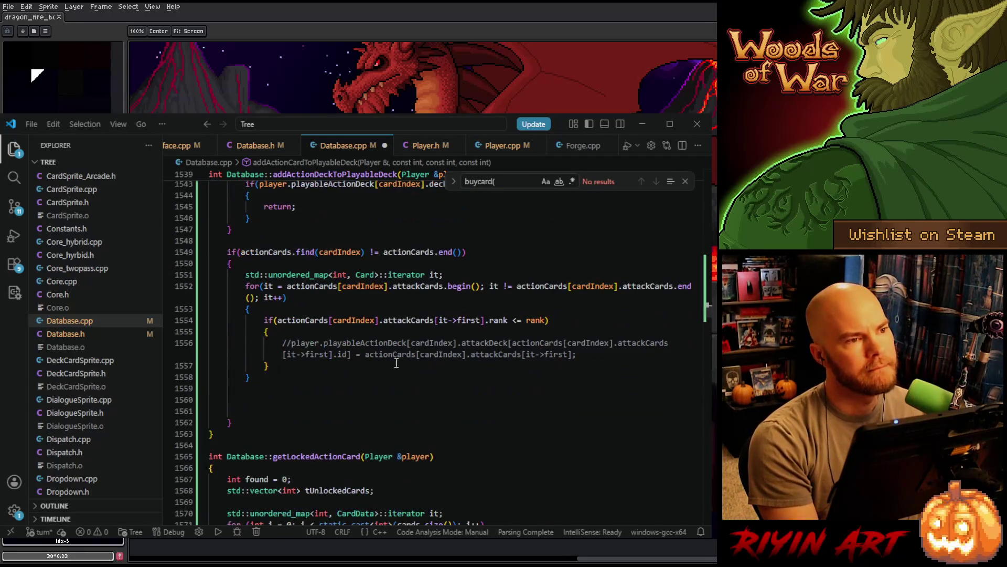
# Paste the attack-card block below the commented line, removing its if condition and extra braces
pyautogui.click(568, 356)
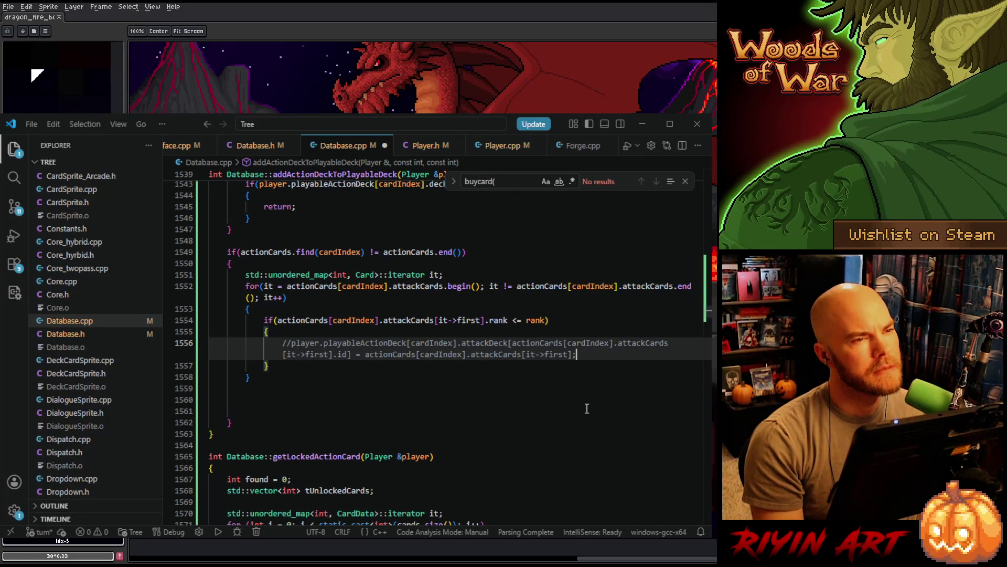
pyautogui.press('Return')
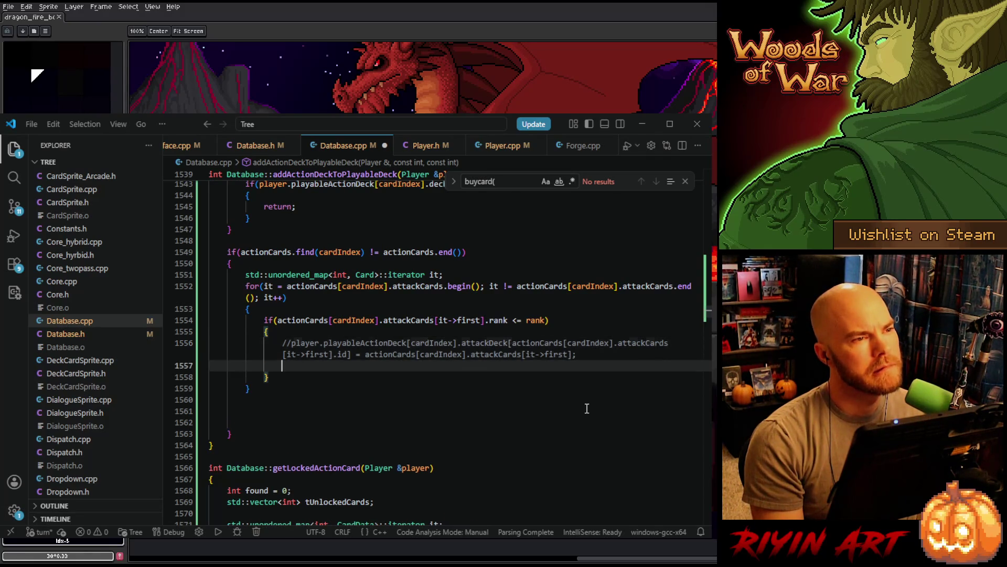
pyautogui.hotkey('ctrl', 'v')
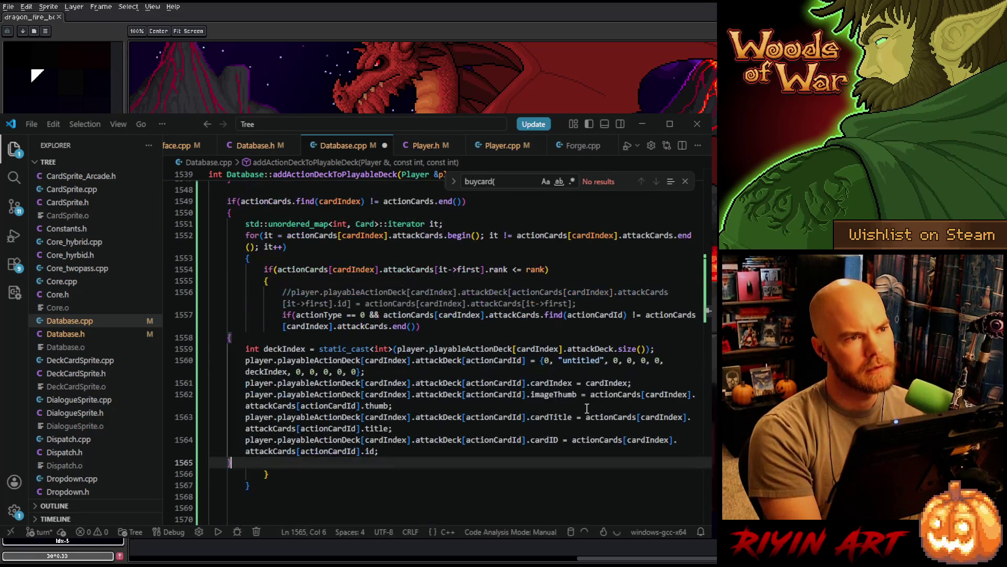
pyautogui.keyDown('shift'); pyautogui.click(403, 451); pyautogui.keyUp('shift')
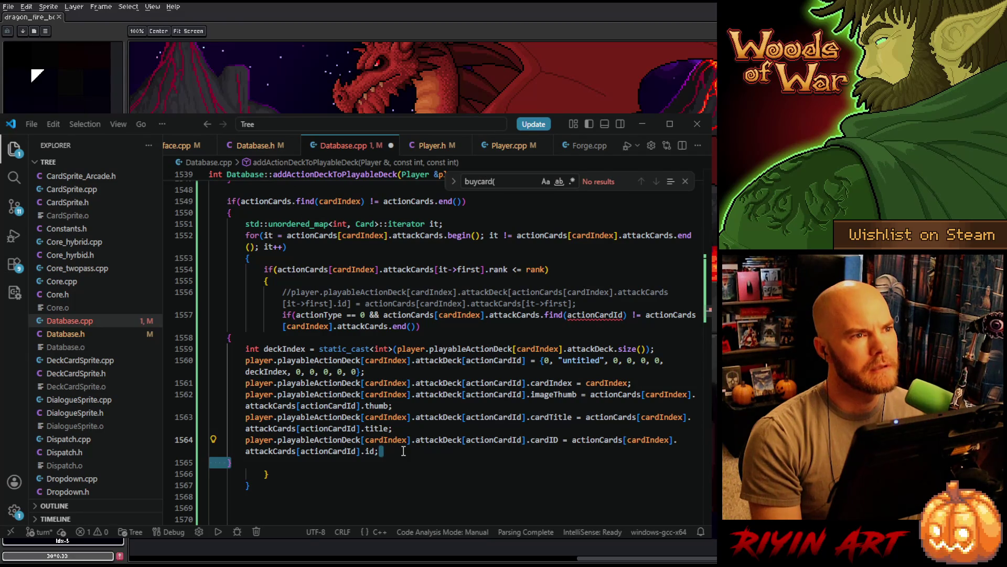
pyautogui.press('BackSpace')
pyautogui.click(414, 332)
pyautogui.moveTo(413, 332); pyautogui.dragTo(620, 307)
pyautogui.press('BackSpace')
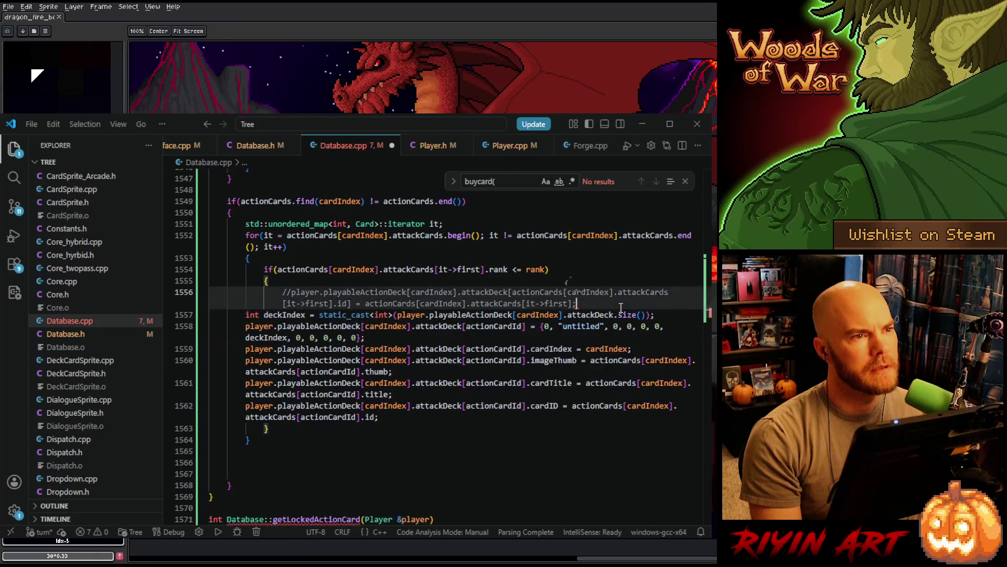
pyautogui.press('Return')
pyautogui.scroll(3, 305, 374)
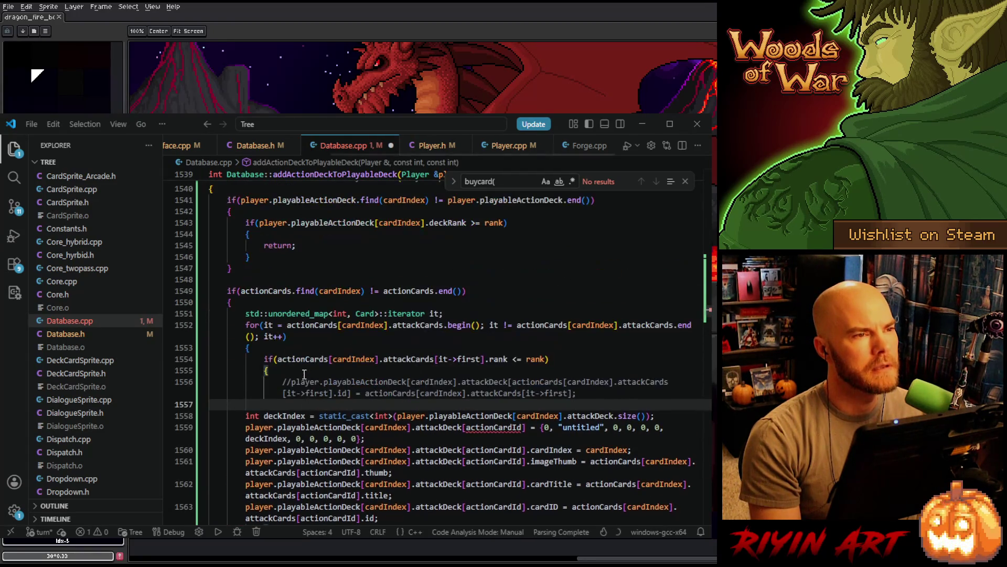
# Add 'int deckindex;' at the top of the actionCards block and drop 'int' from the later deckIndex line
pyautogui.click(465, 312)
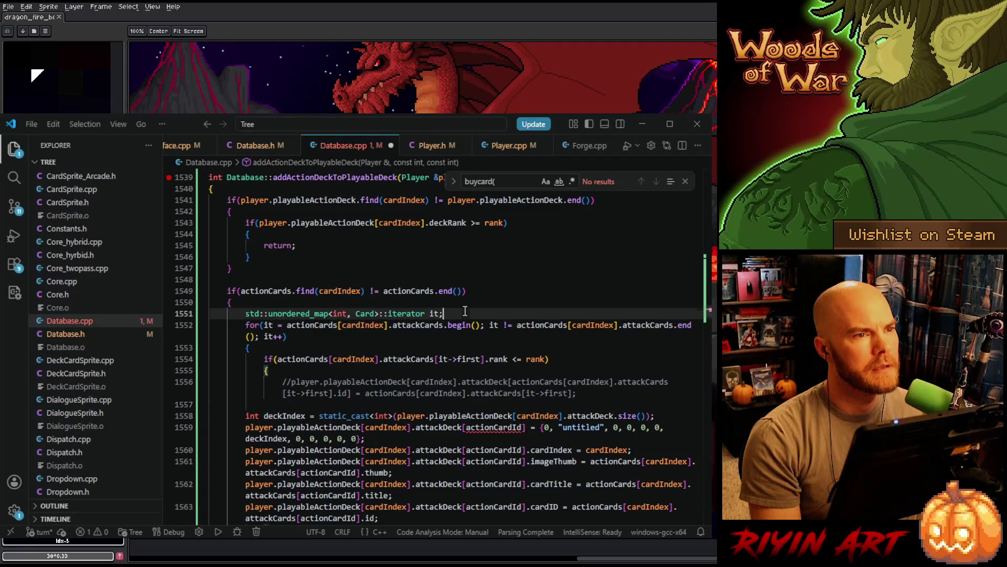
pyautogui.click(319, 303)
pyautogui.press('Return')
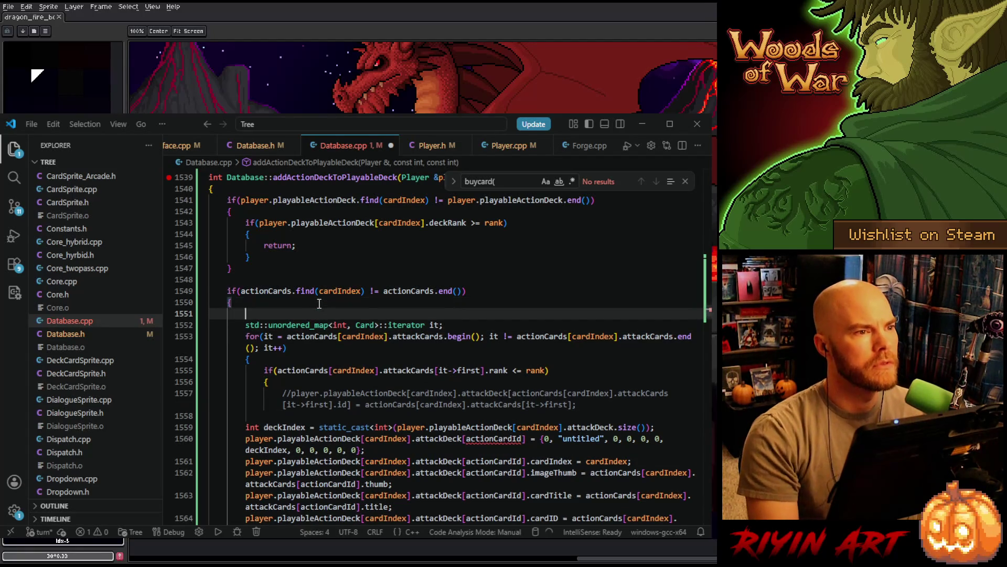
pyautogui.write('int deck')
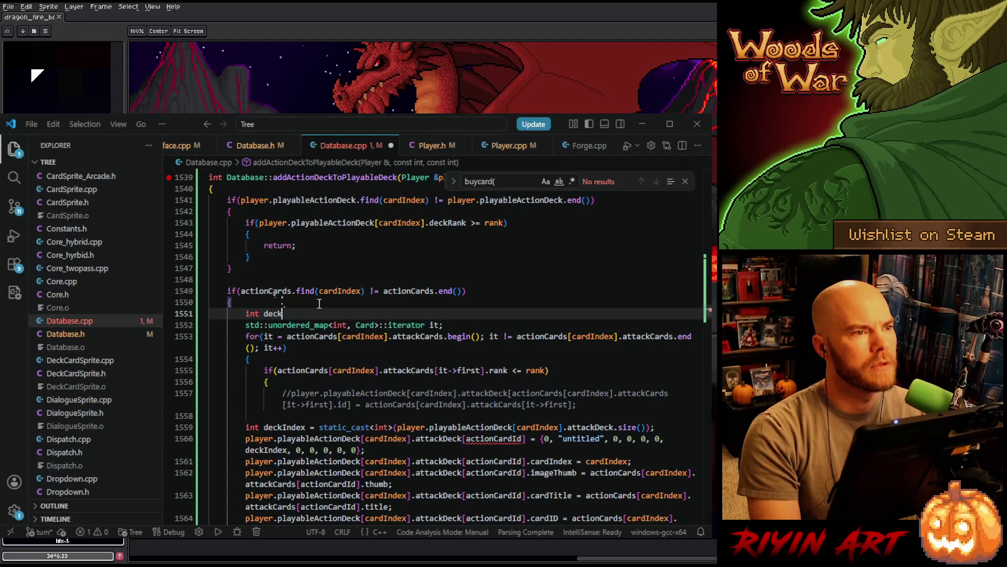
pyautogui.write('index;')
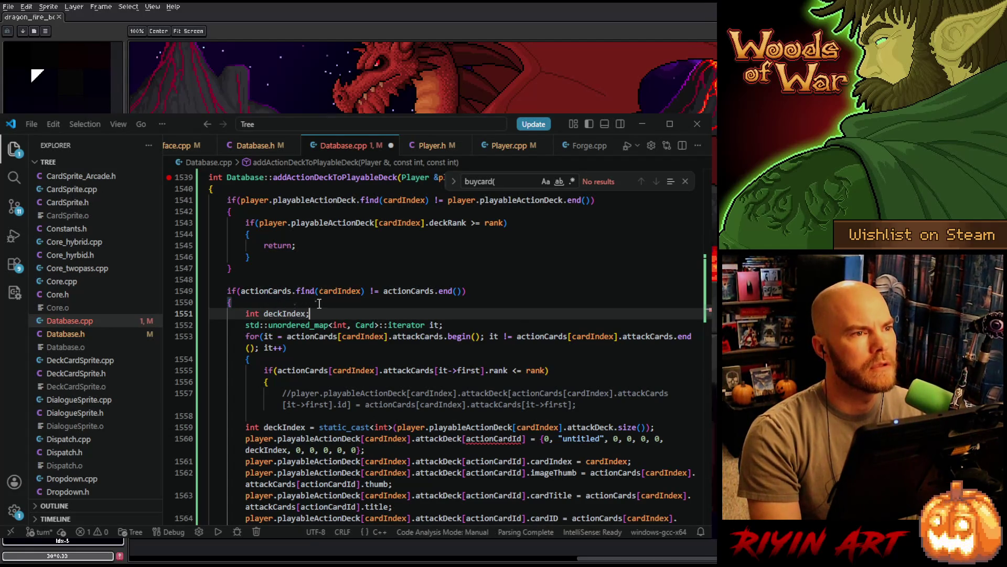
pyautogui.doubleClick(252, 427)
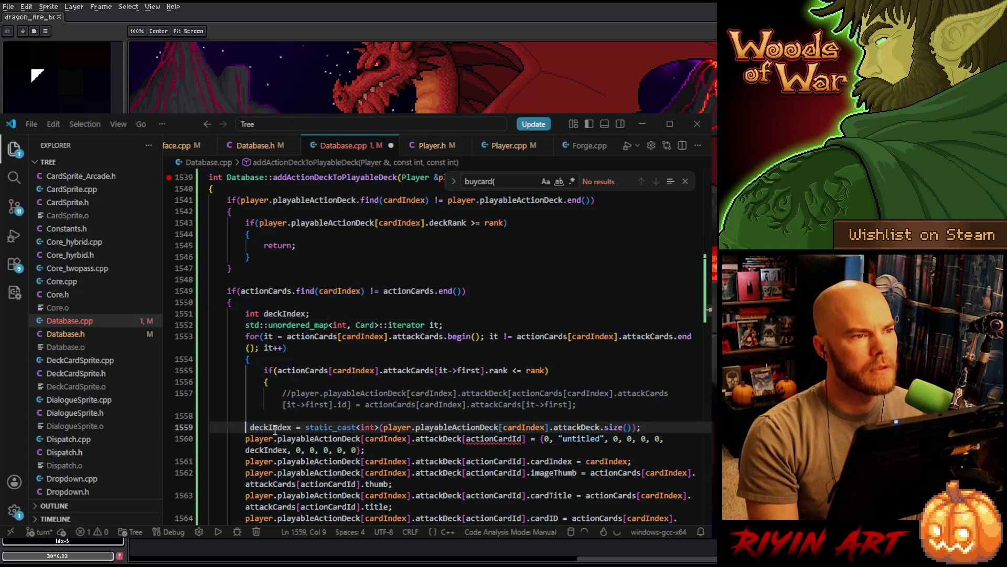
pyautogui.press('Delete')
pyautogui.press('Delete')
# Indent the pasted deckIndex and attackDeck assignment lines one level inside the rank check
pyautogui.scroll(-2, 287, 428)
pyautogui.scroll(-2, 288, 427)
pyautogui.keyDown('shift'); pyautogui.click(405, 410); pyautogui.keyUp('shift')
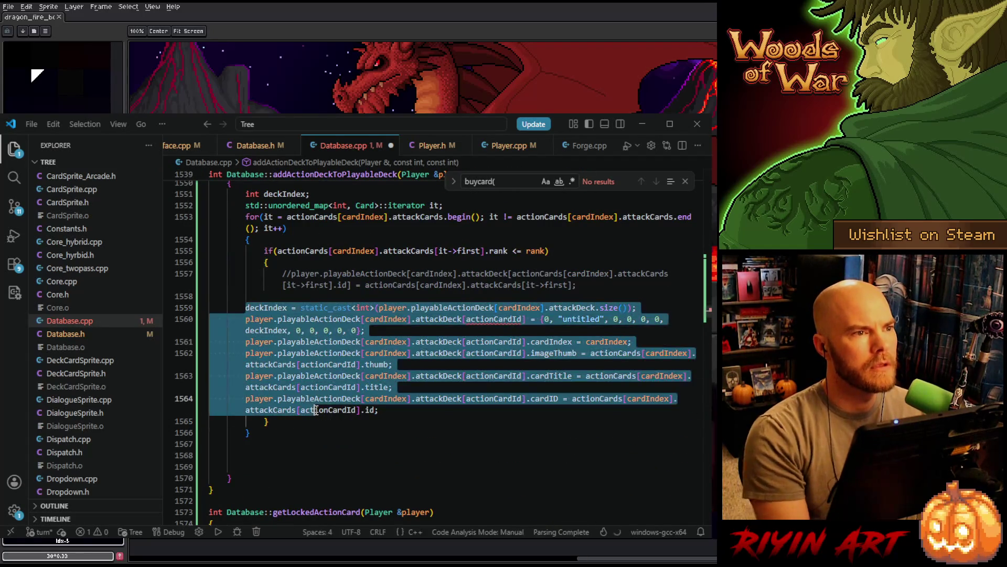
pyautogui.press('Tab')
pyautogui.click(372, 386)
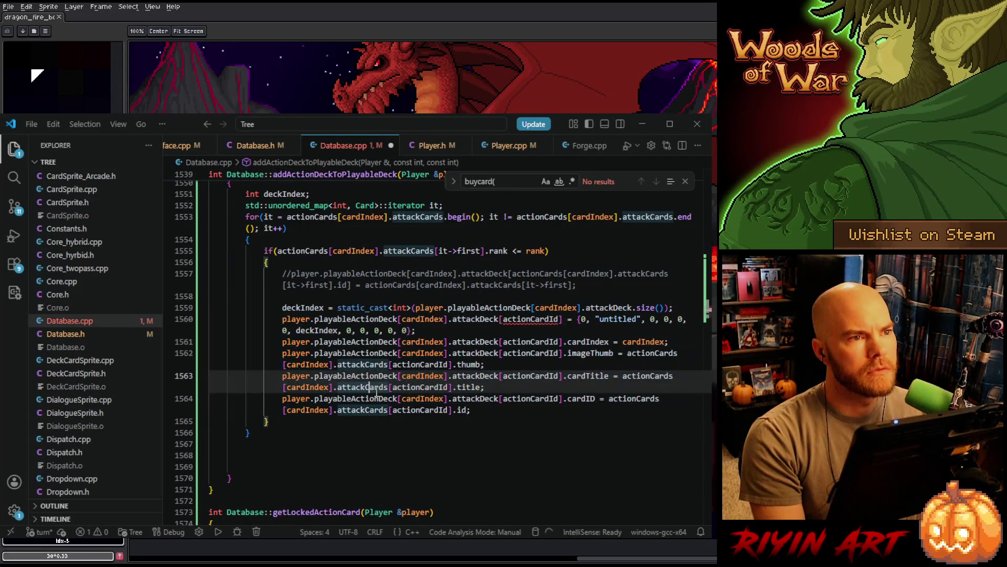
pyautogui.click(455, 297)
pyautogui.scroll(2, 456, 299)
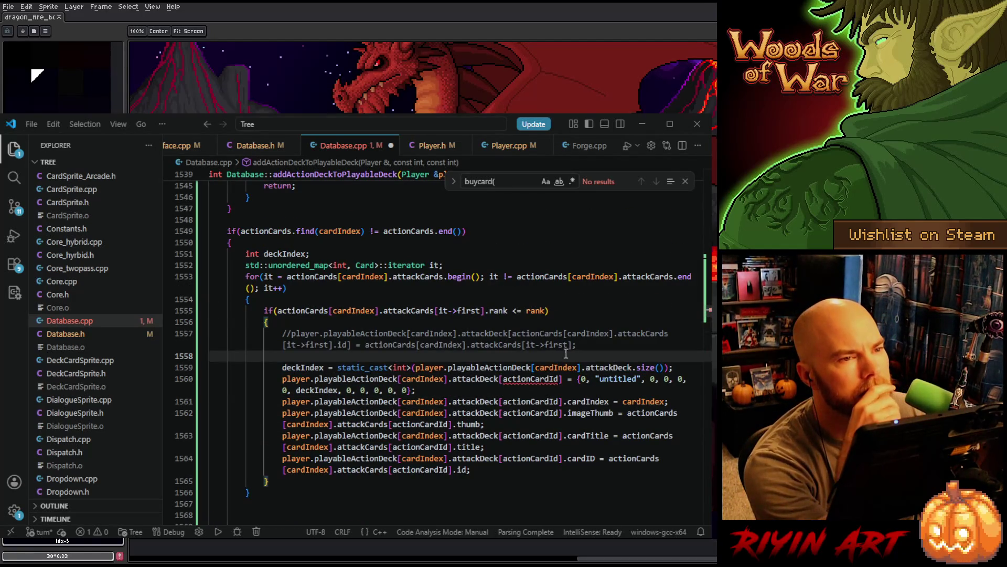
pyautogui.doubleClick(609, 366)
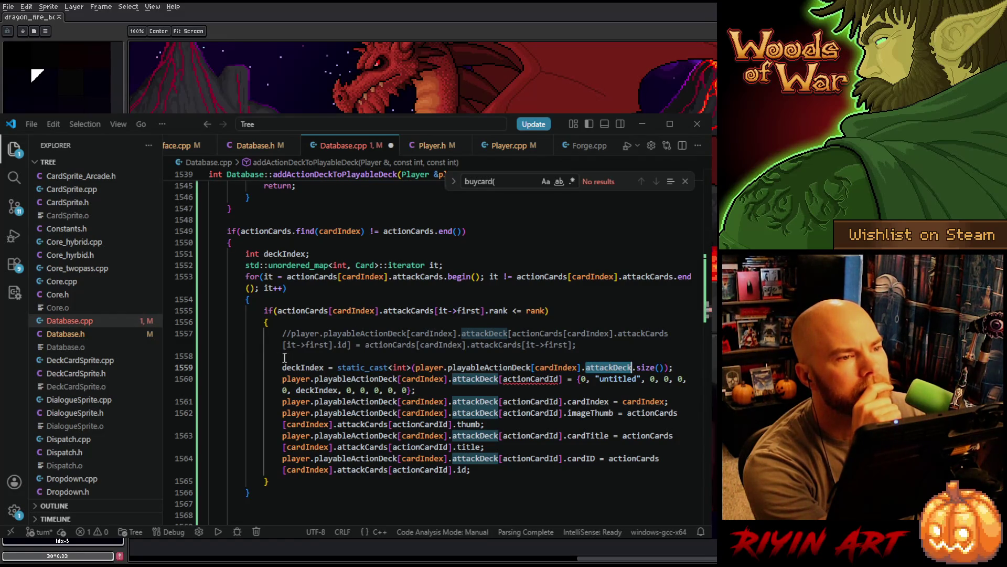
pyautogui.doubleClick(302, 368)
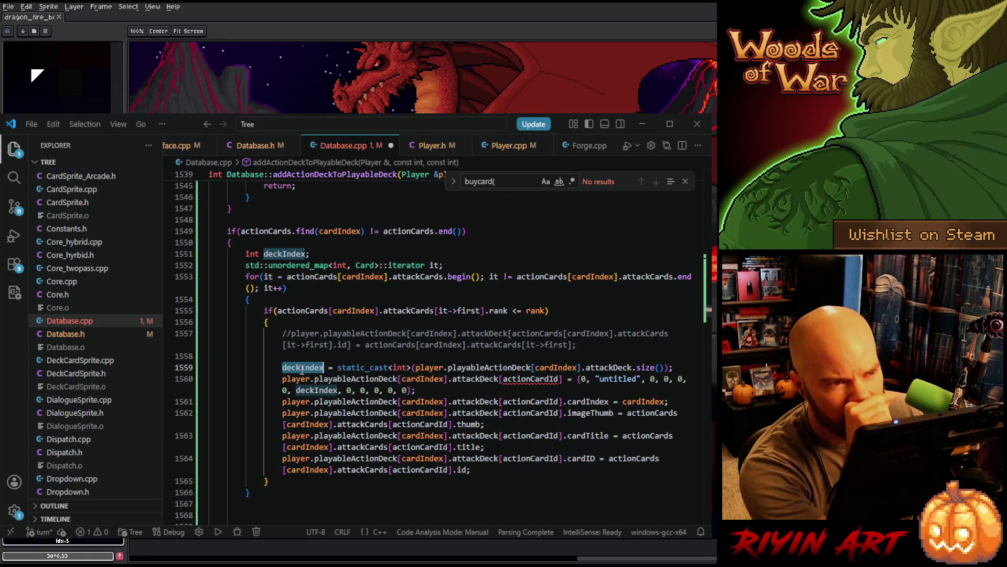
pyautogui.moveTo(496, 363)
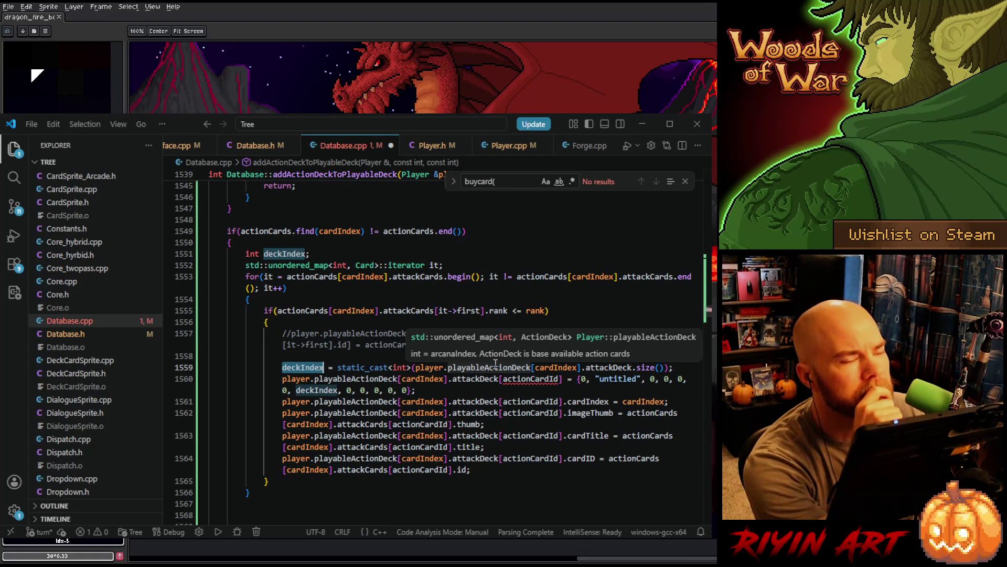
pyautogui.click(537, 379)
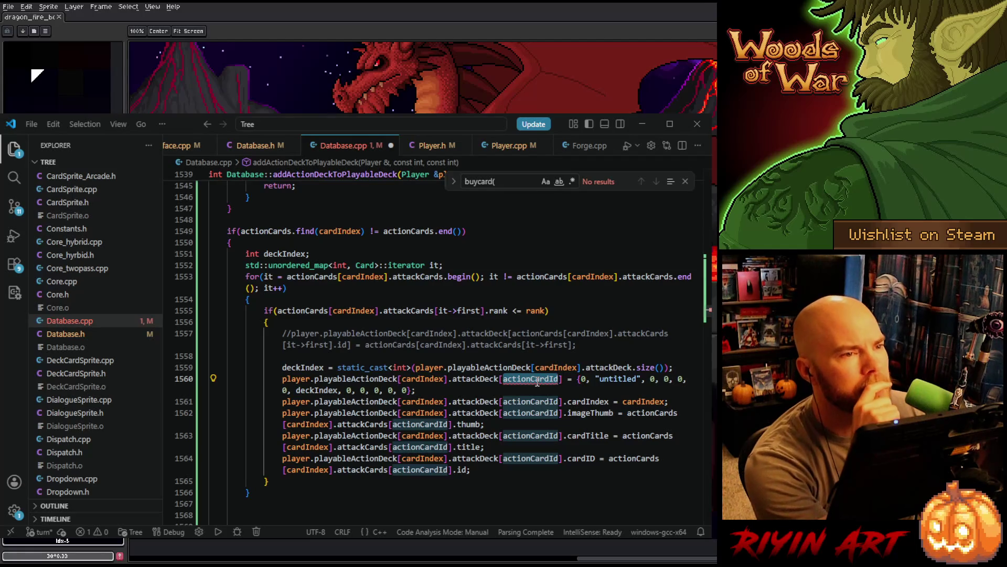
pyautogui.moveTo(315, 390)
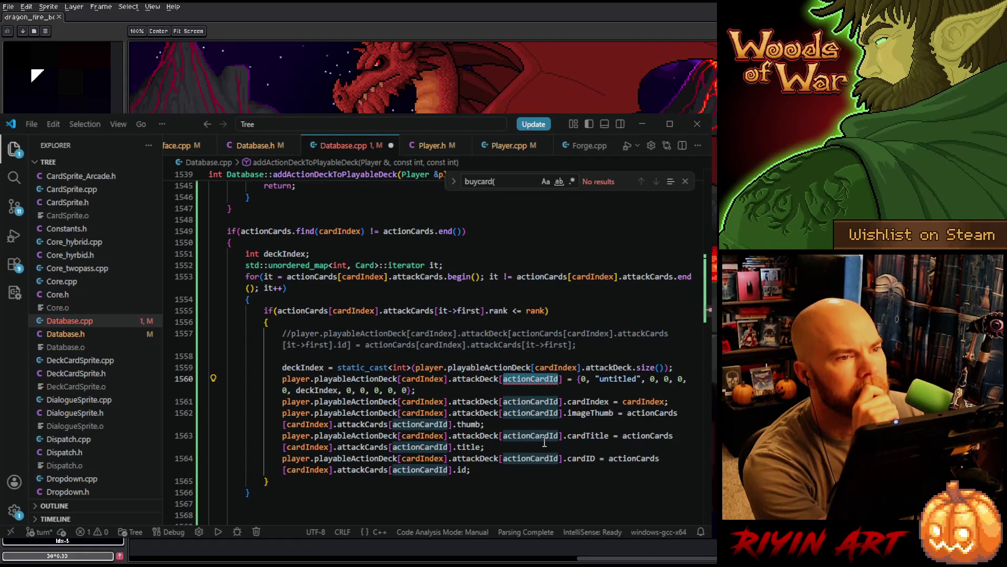
pyautogui.scroll(10, 449, 435)
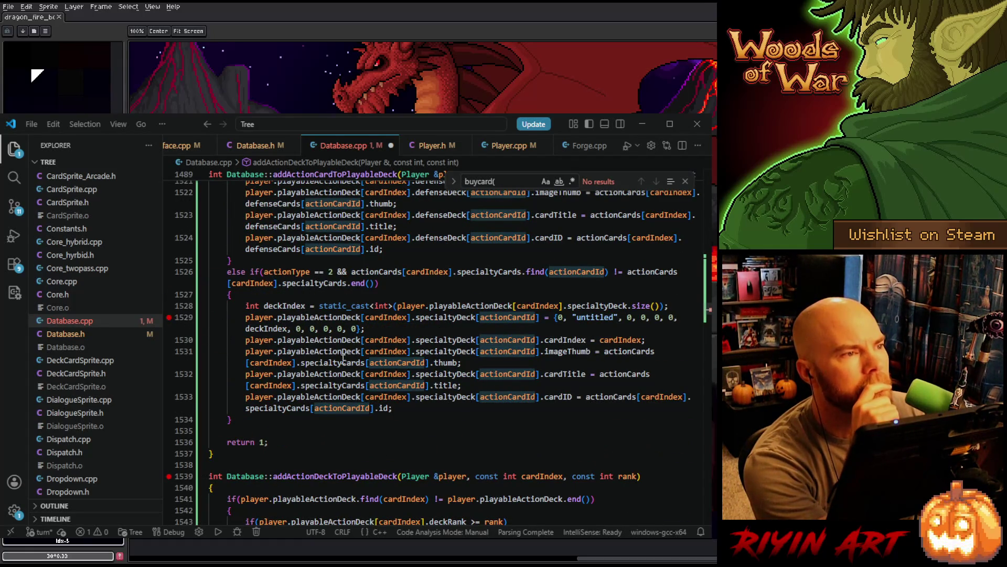
# Set a breakpoint on line 909 of addCardToPlayableDeck and show the Run and Debug breakpoint list
pyautogui.scroll(10, 353, 357)
pyautogui.scroll(10, 353, 357)
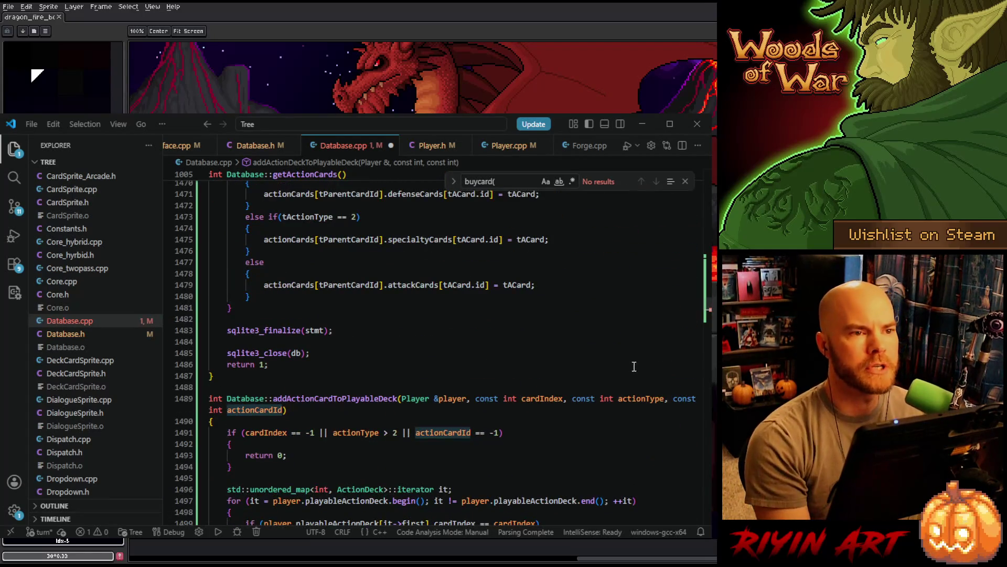
pyautogui.click(294, 176)
pyautogui.click(293, 177)
pyautogui.click(293, 181)
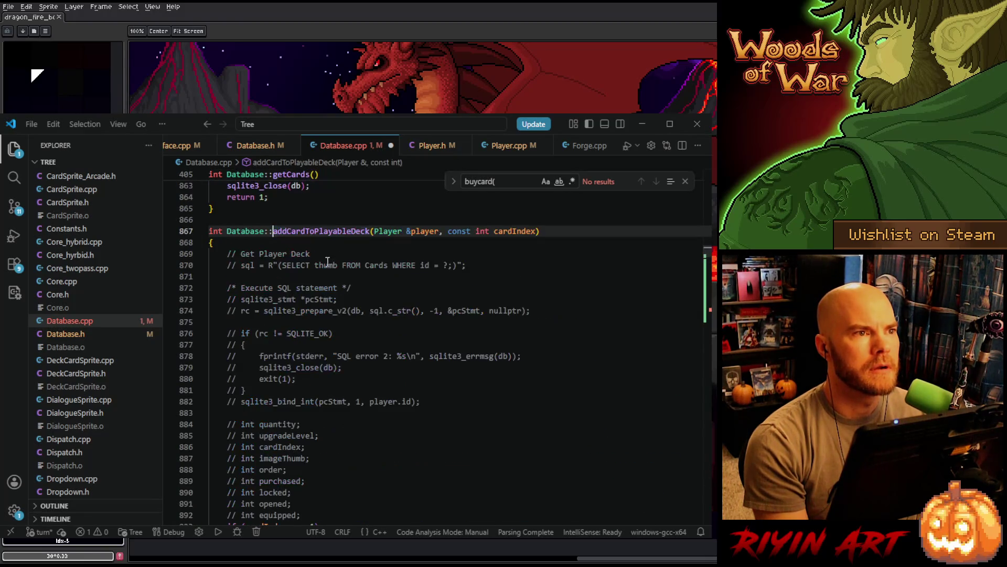
pyautogui.scroll(-8, 395, 344)
pyautogui.scroll(-3, 394, 344)
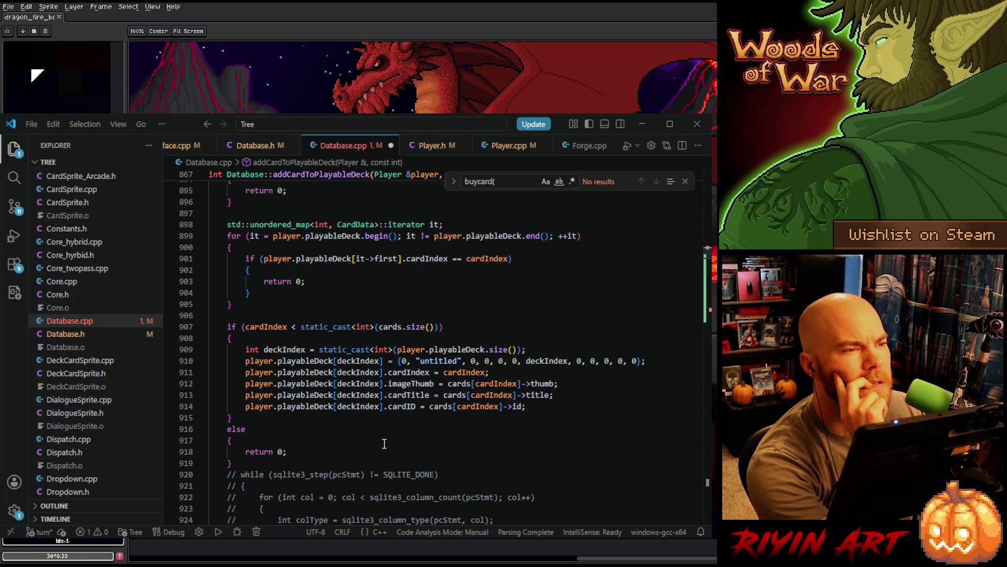
pyautogui.click(170, 351)
pyautogui.hotkey('ctrl', 'shift', 'd')
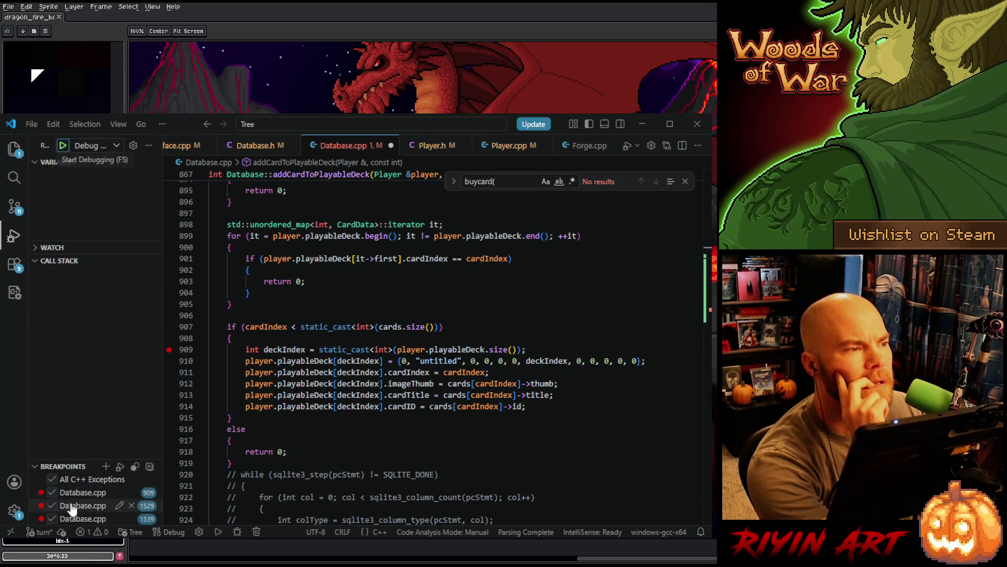
# Compare the code at breakpoints 909 and 1529 using the Breakpoints list
pyautogui.click(83, 493)
pyautogui.click(82, 504)
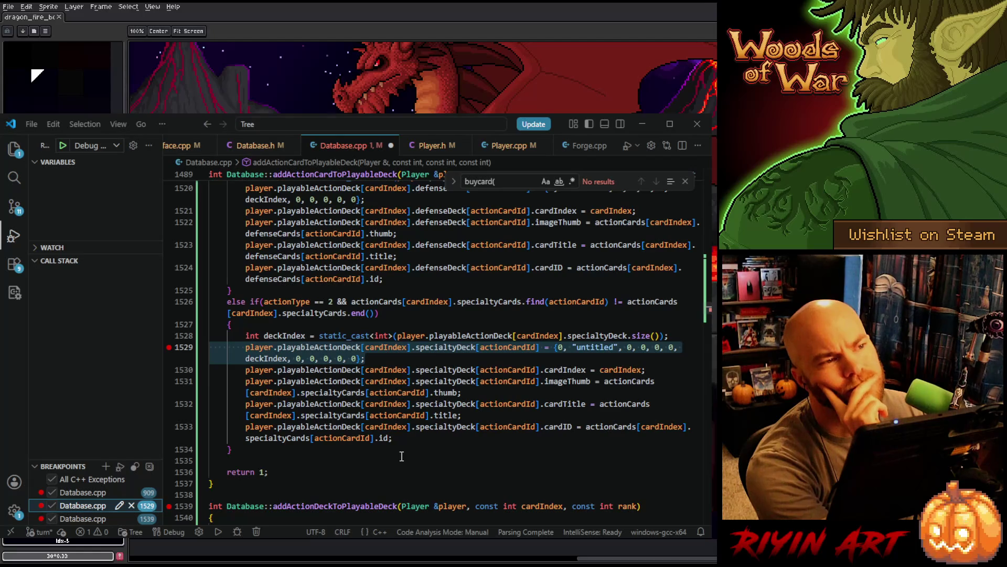
pyautogui.scroll(10, 402, 456)
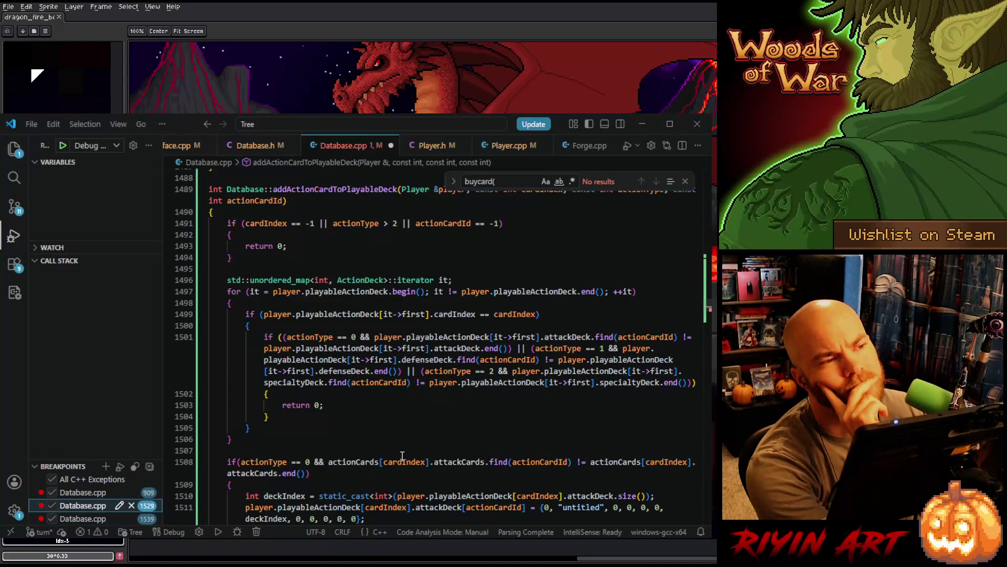
pyautogui.scroll(-7, 402, 456)
pyautogui.click(72, 493)
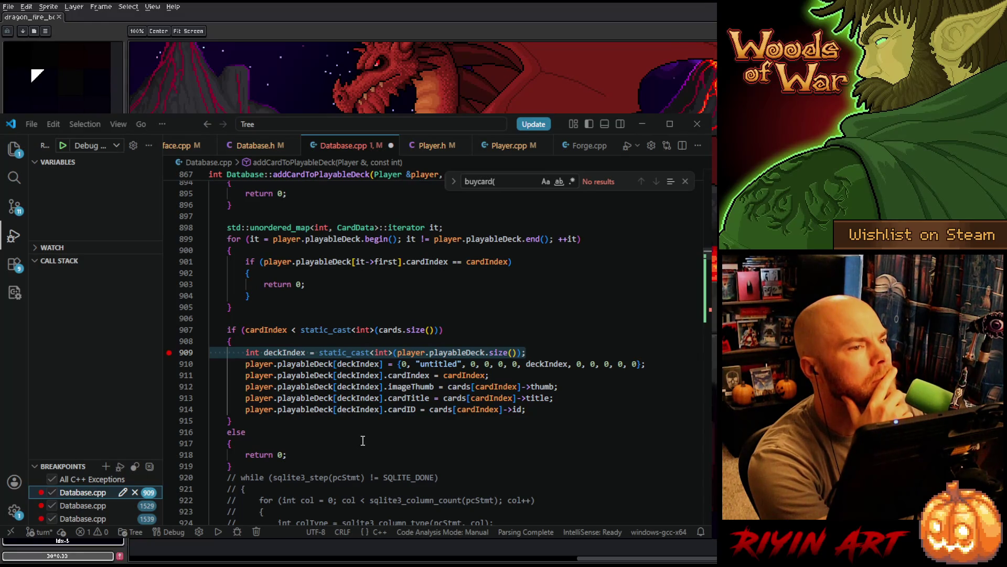
pyautogui.click(84, 506)
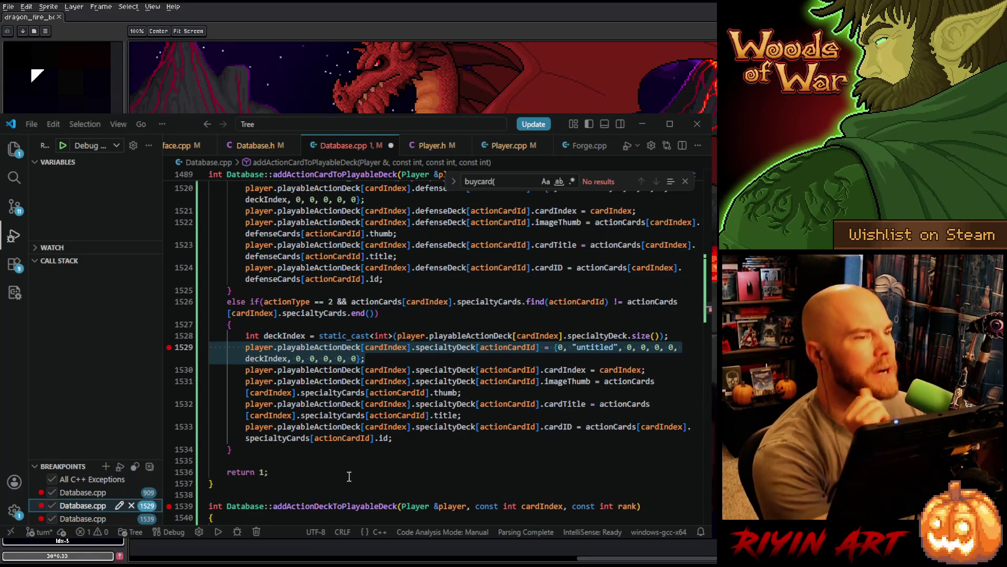
pyautogui.scroll(5, 348, 477)
pyautogui.scroll(5, 349, 475)
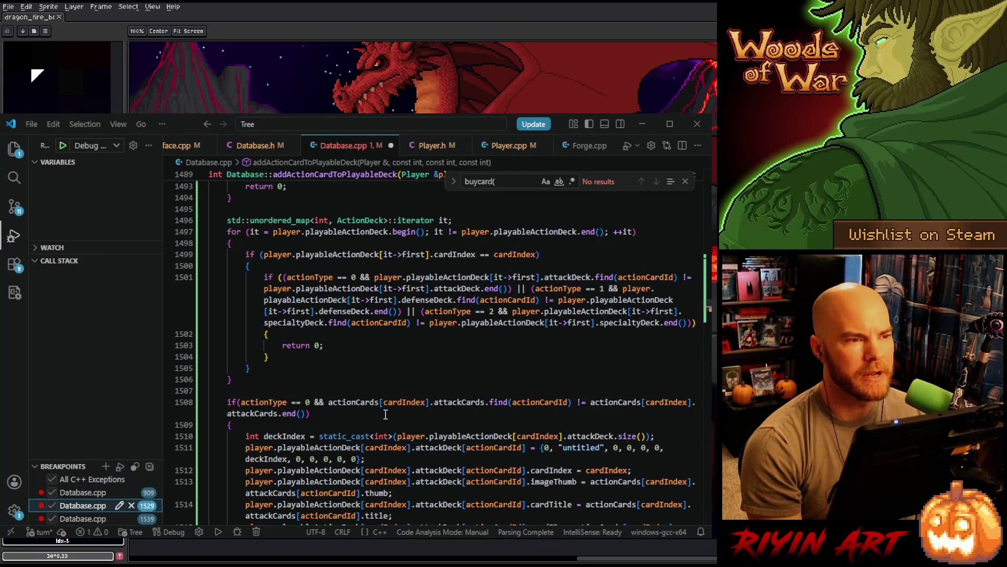
# Comment out the deckIndex declarations on lines 1510 and 1519
pyautogui.click(246, 436)
pyautogui.write('//')
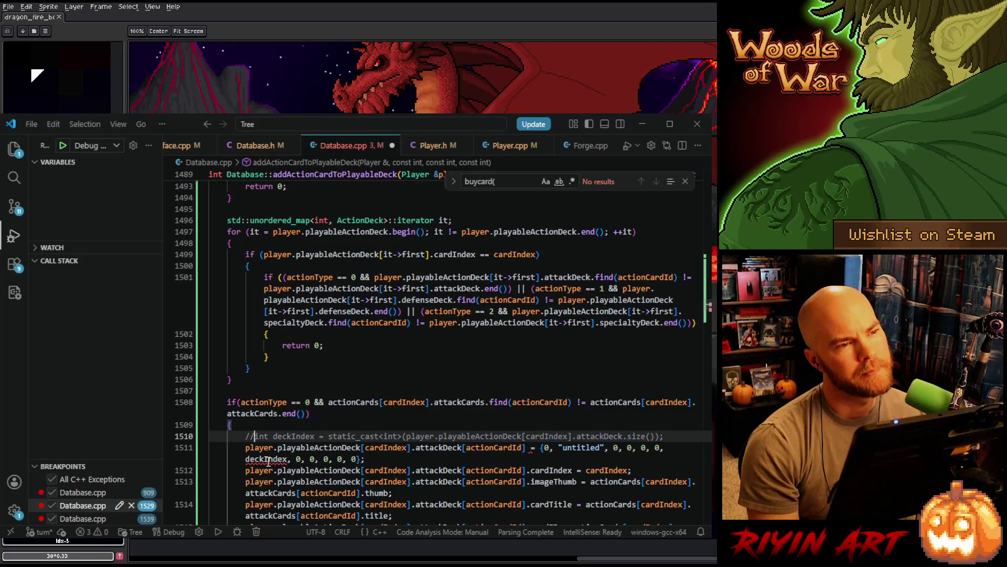
pyautogui.scroll(-5, 268, 461)
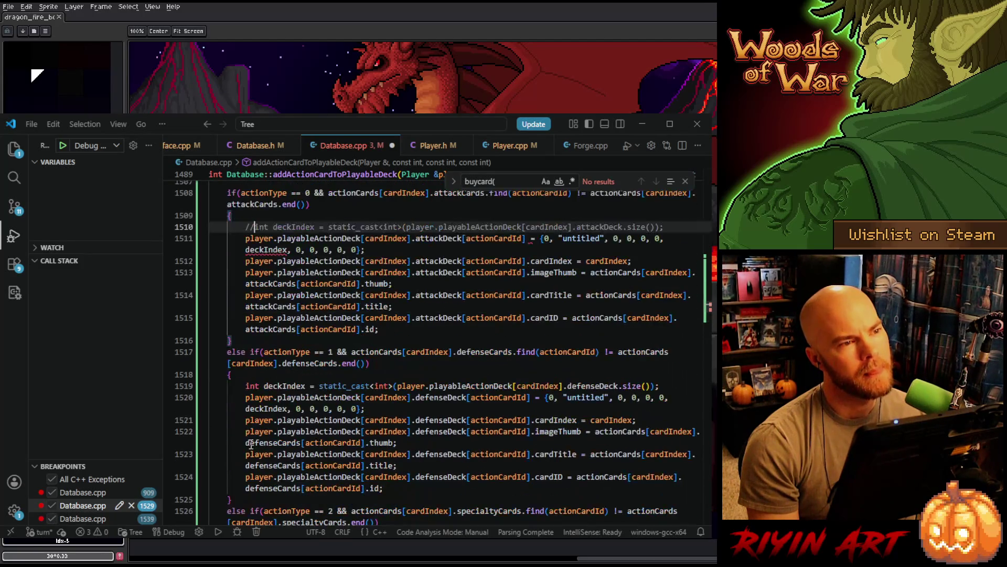
pyautogui.click(245, 386)
pyautogui.write('//')
pyautogui.scroll(-4, 247, 415)
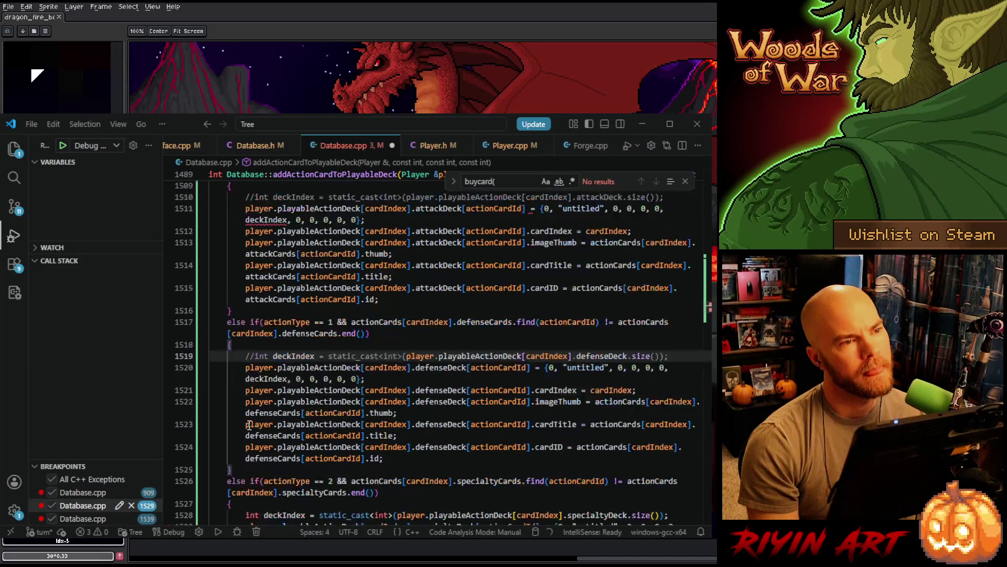
# Comment out the deckIndex declaration on line 1528 in the specialty-card branch
pyautogui.click(242, 395)
pyautogui.write('//')
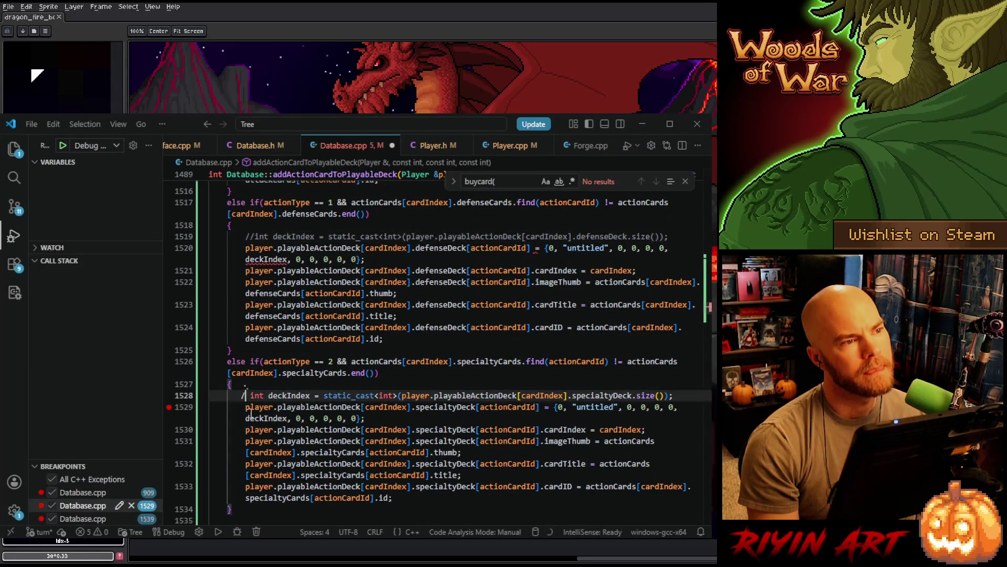
pyautogui.click(444, 376)
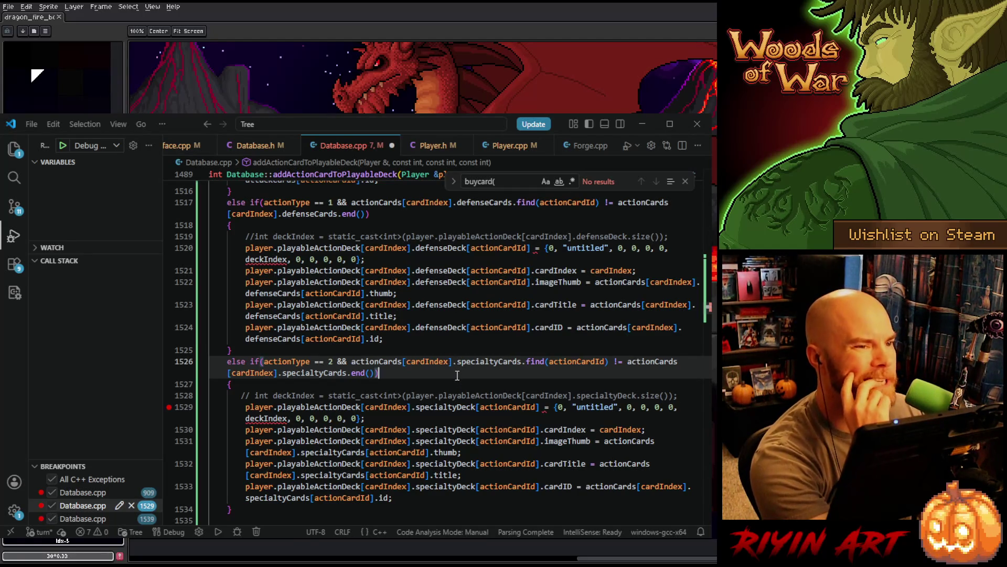
pyautogui.scroll(-10, 457, 375)
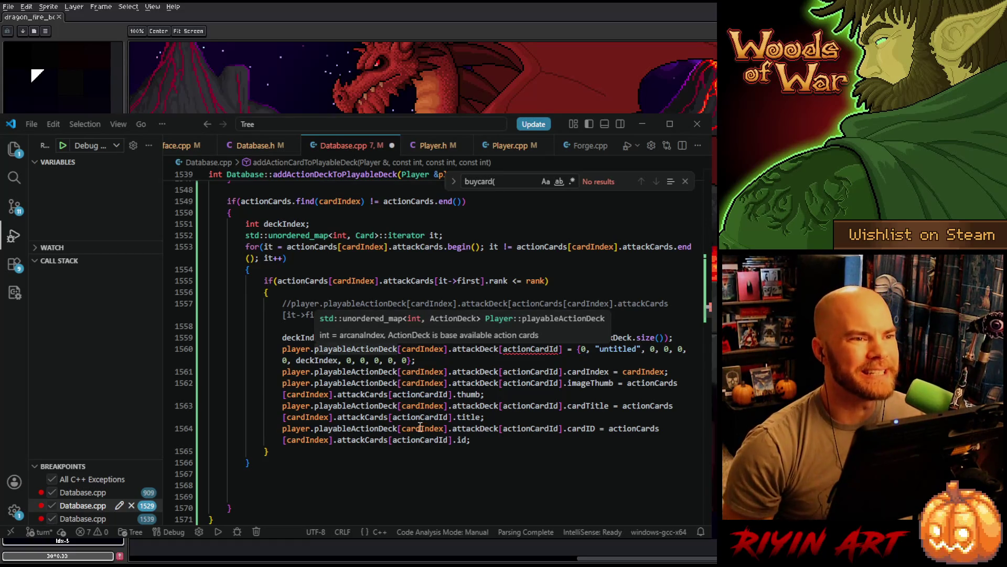
# Declare aID instead of deckIndex and assign it the attack card lookup's .id
pyautogui.scroll(1, 420, 427)
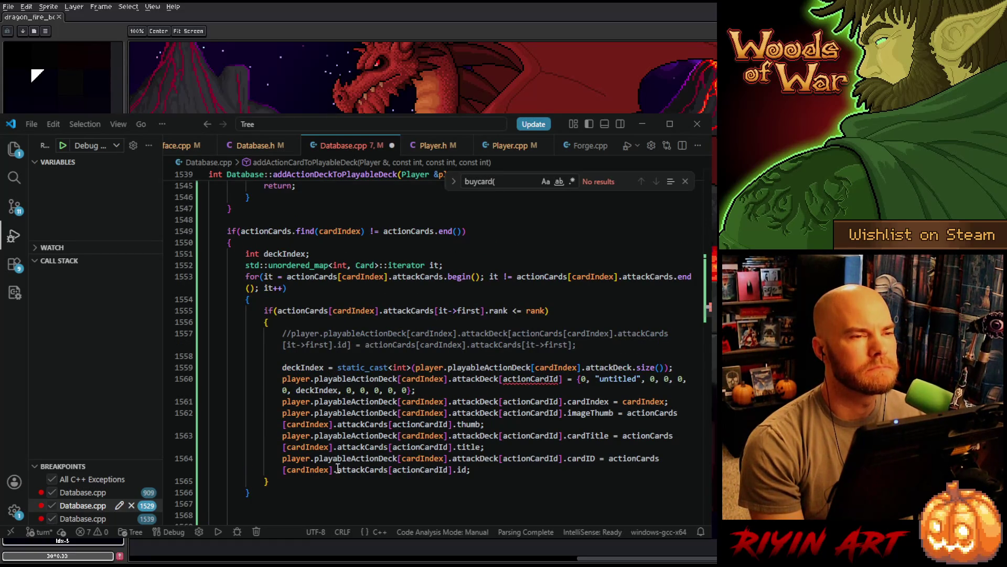
pyautogui.moveTo(277, 310); pyautogui.dragTo(483, 313)
pyautogui.hotkey('ctrl', 'c')
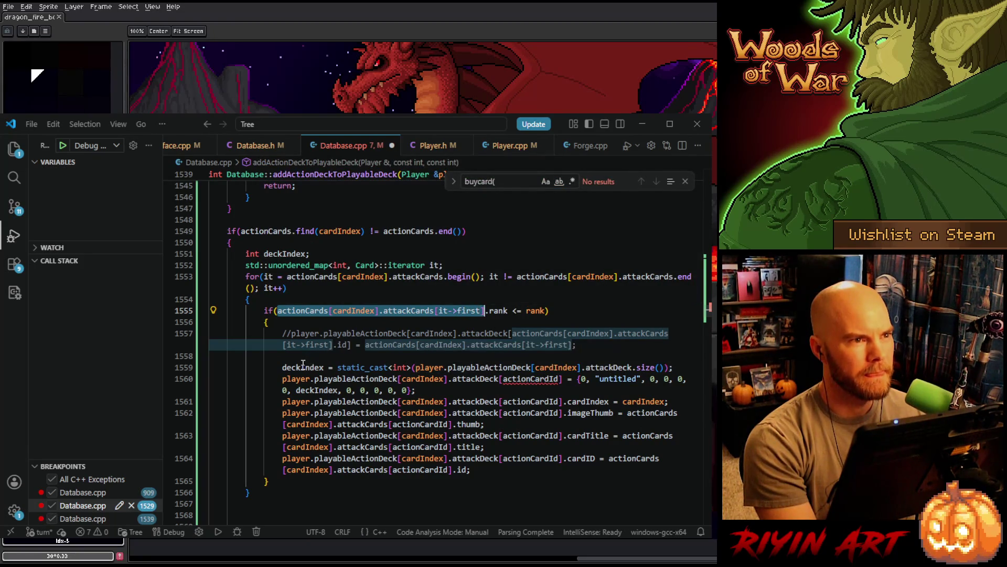
pyautogui.doubleClick(285, 254)
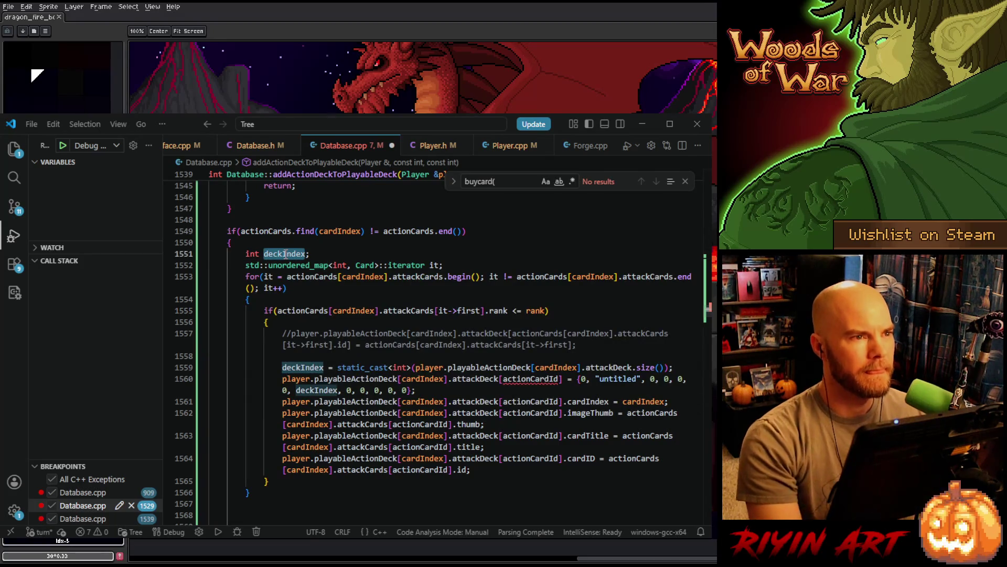
pyautogui.press('BackSpace')
pyautogui.write('aID;')
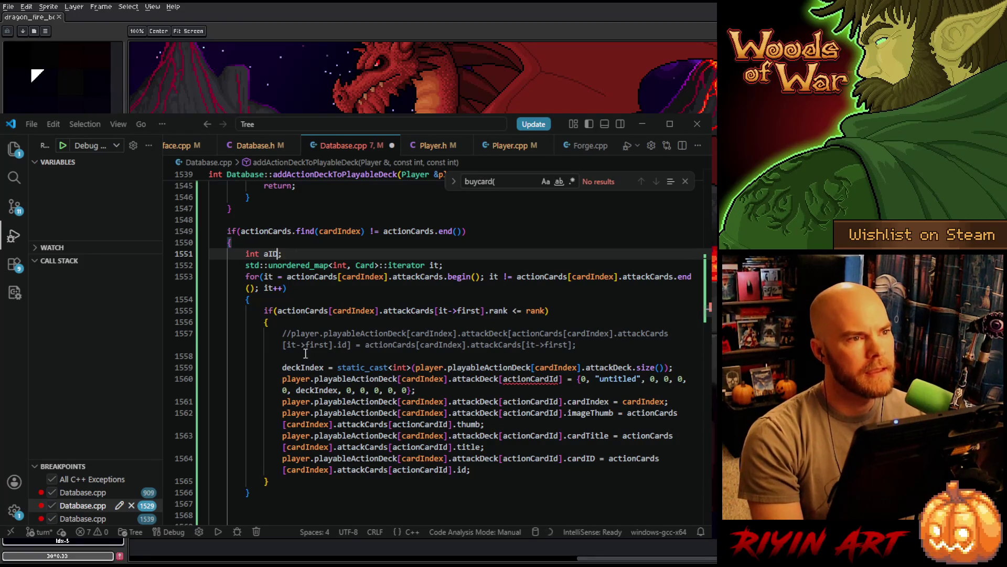
pyautogui.doubleClick(307, 367)
pyautogui.write('aID')
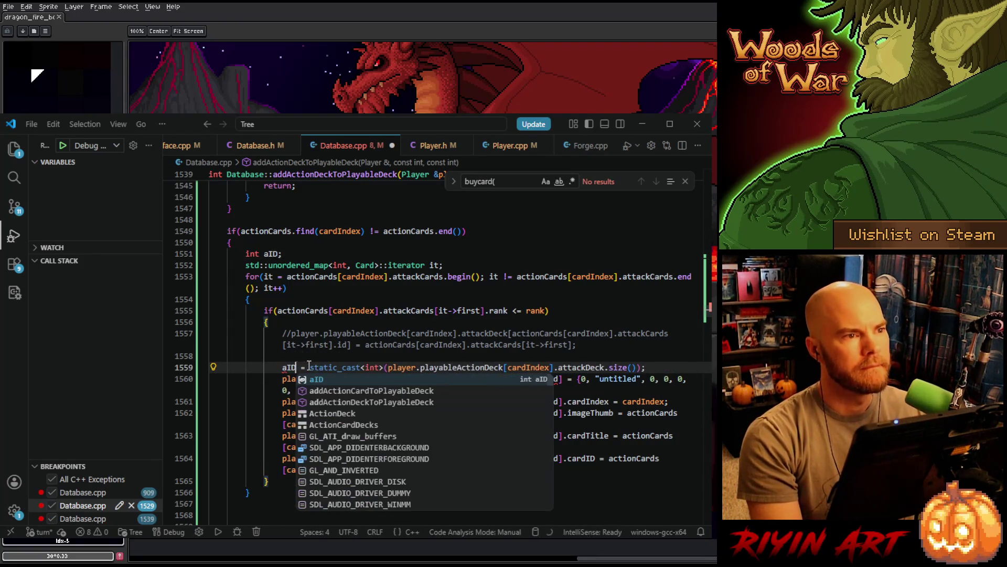
pyautogui.click(312, 366)
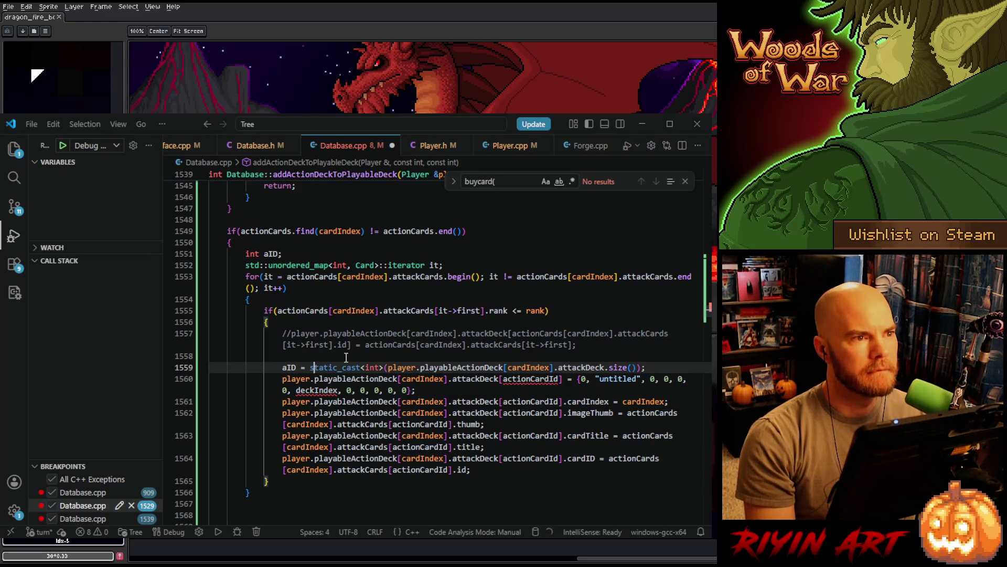
pyautogui.hotkey('shift', 'End')
pyautogui.press('BackSpace')
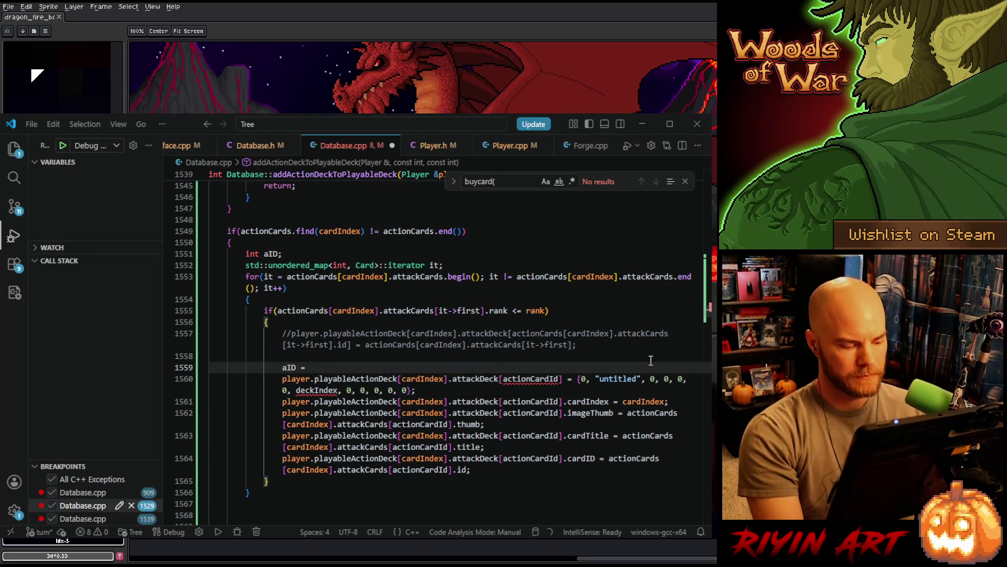
pyautogui.hotkey('ctrl', 'v')
pyautogui.write('.i')
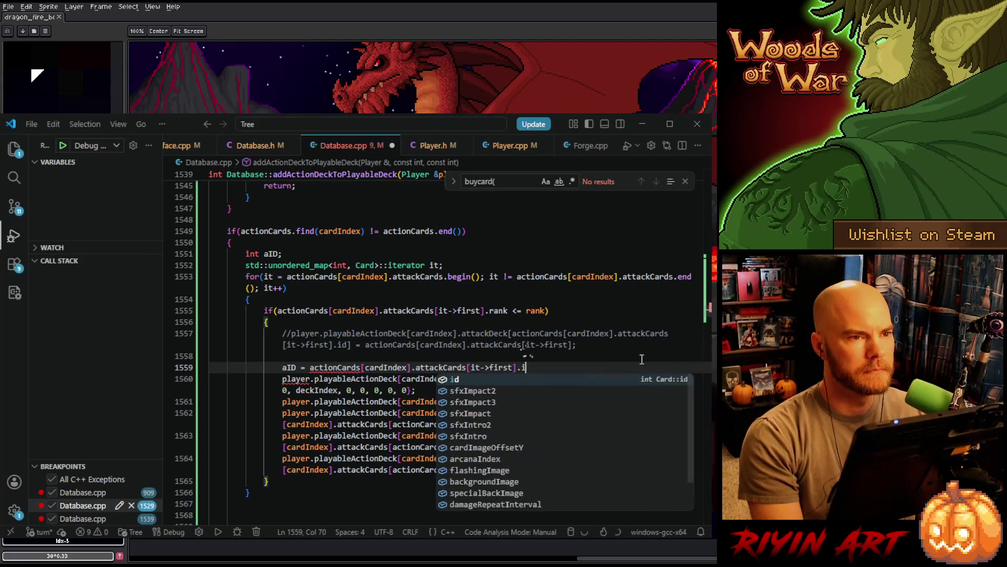
pyautogui.write('d;')
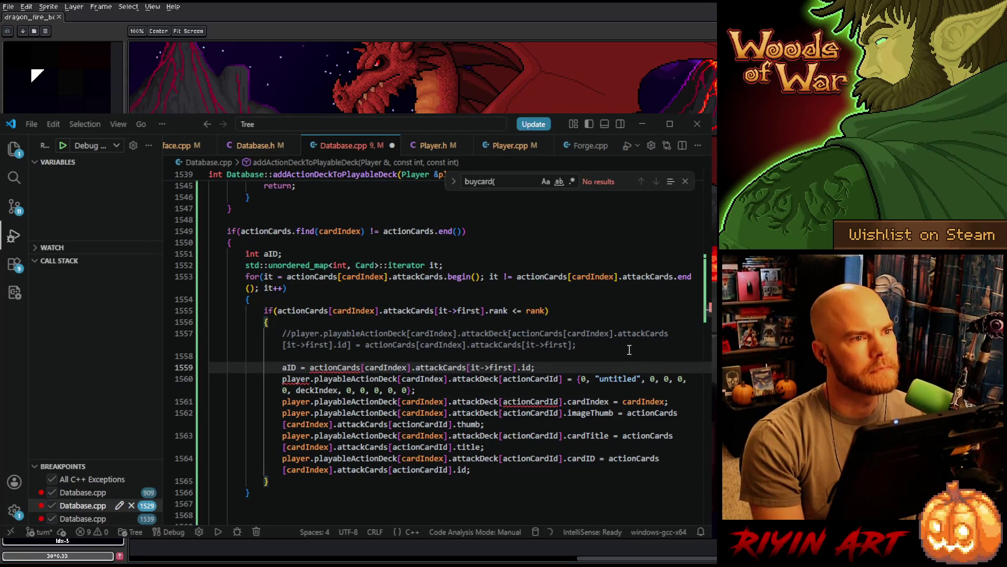
# Rename aID to actionCardId in the assignment and declaration, then save Database.cpp
pyautogui.moveTo(523, 385)
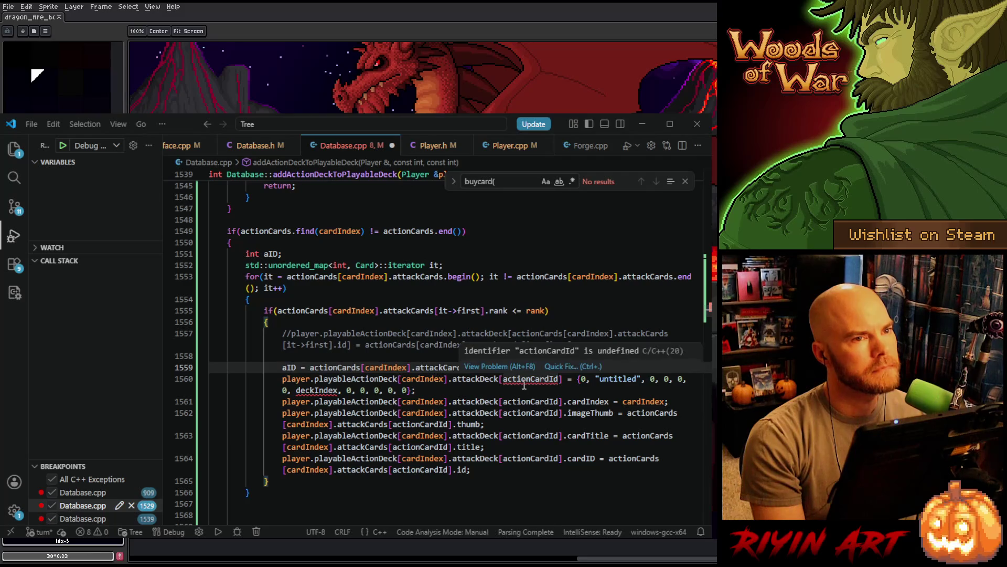
pyautogui.doubleClick(289, 367)
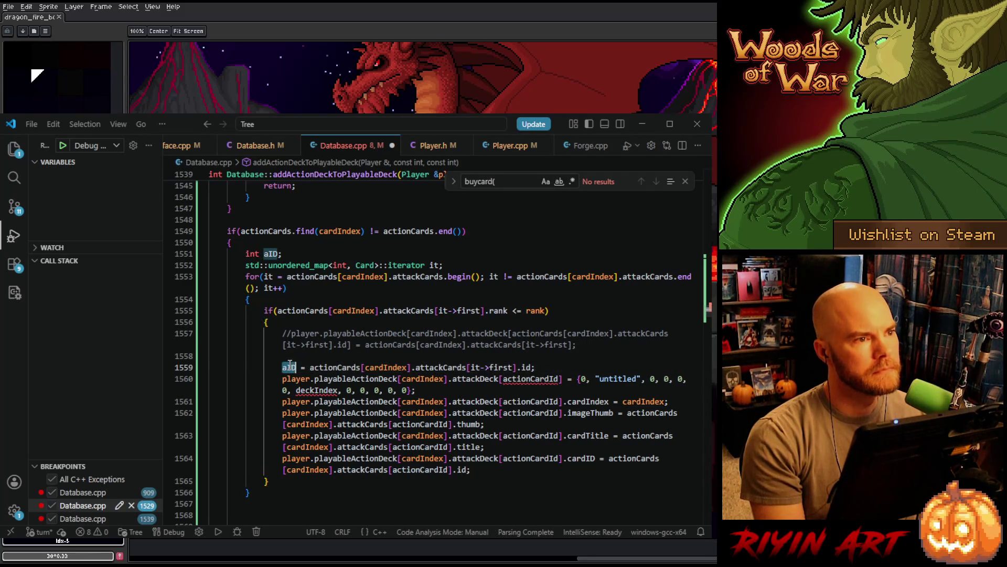
pyautogui.doubleClick(528, 378)
pyautogui.hotkey('ctrl', 'c')
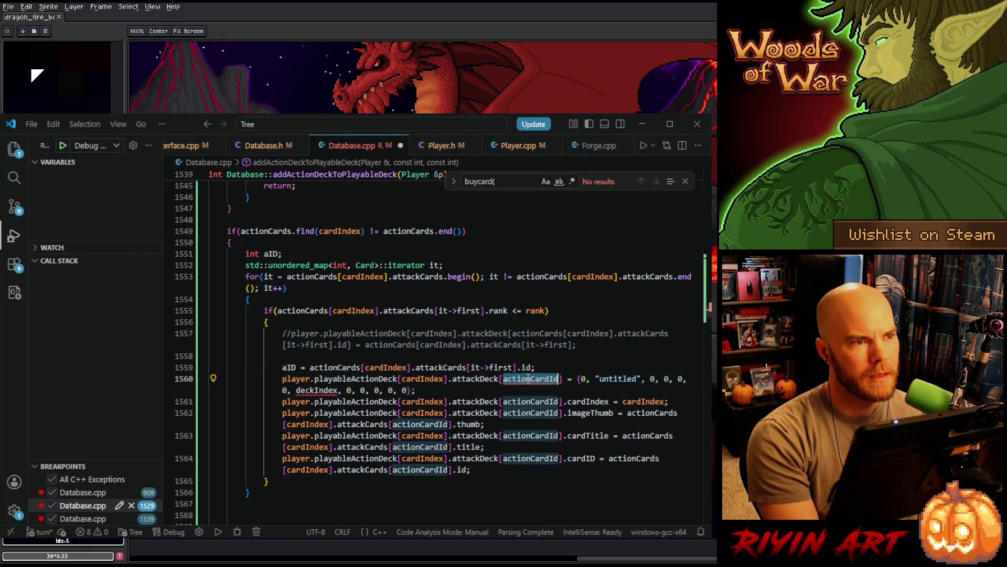
pyautogui.doubleClick(290, 367)
pyautogui.hotkey('ctrl', 'v')
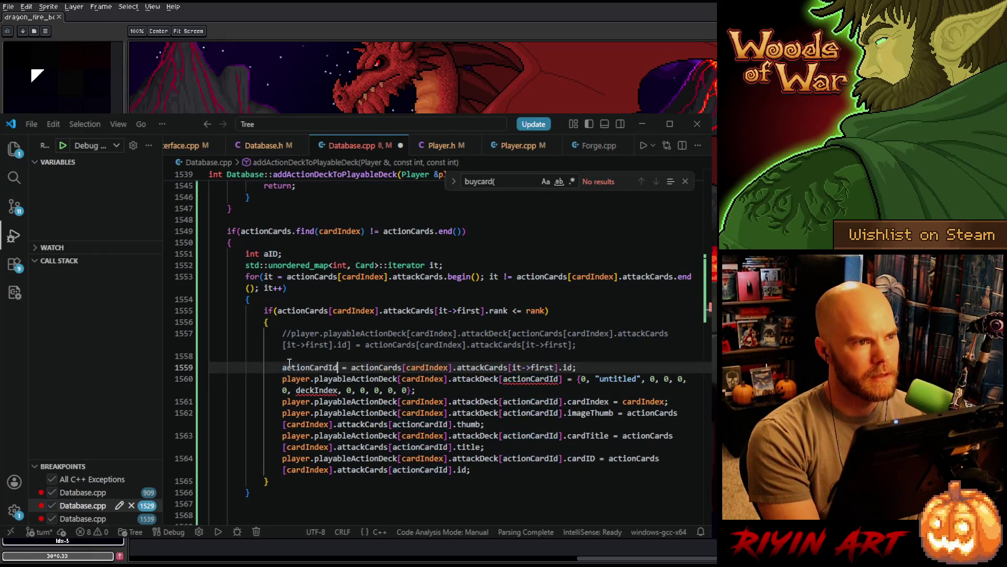
pyautogui.doubleClick(269, 254)
pyautogui.hotkey('ctrl', 'v')
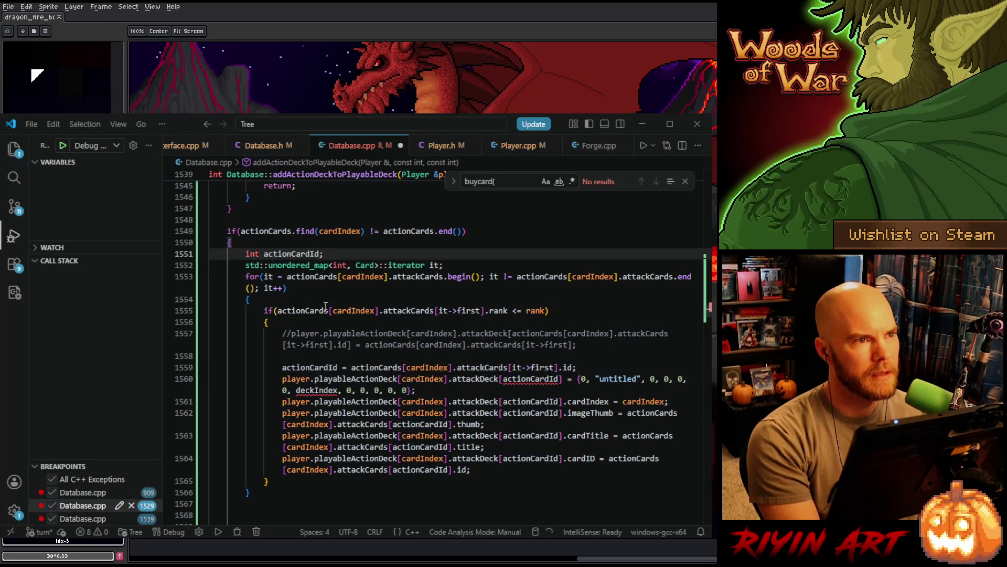
pyautogui.hotkey('ctrl', 's')
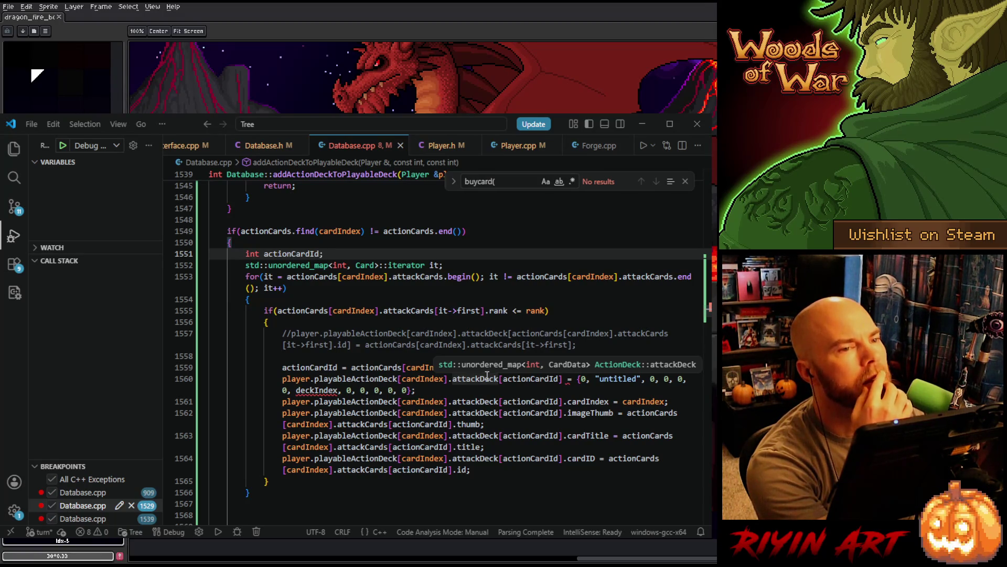
# Select deckIndex in the attack deck initializer to swap in actionCardId
pyautogui.scroll(-1, 491, 389)
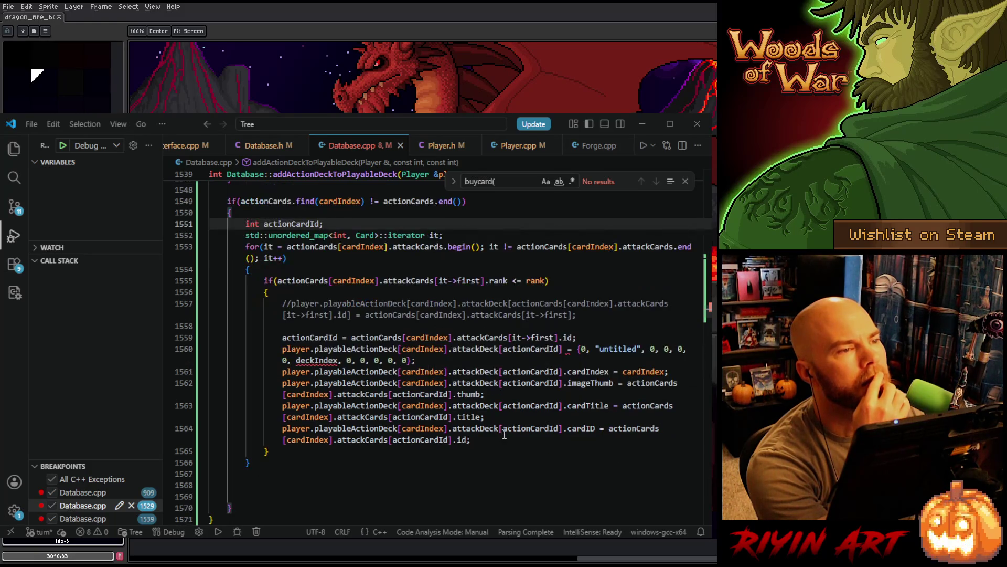
pyautogui.click(528, 349)
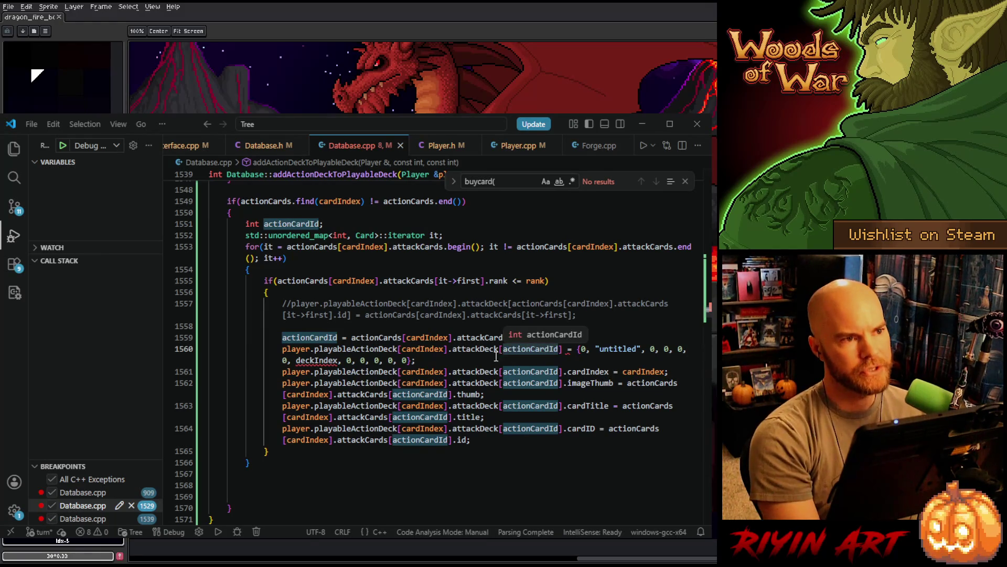
pyautogui.doubleClick(327, 359)
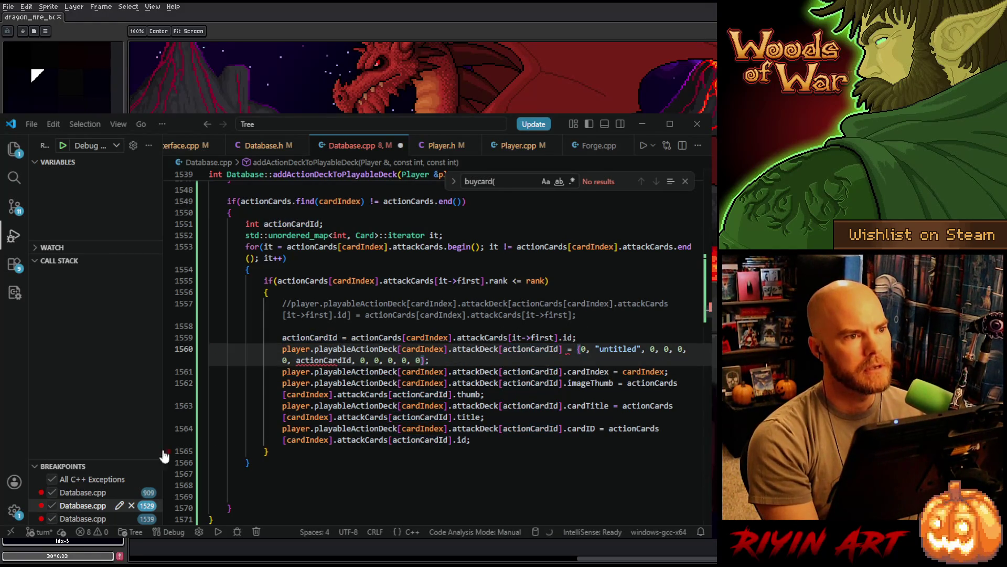
pyautogui.click(81, 493)
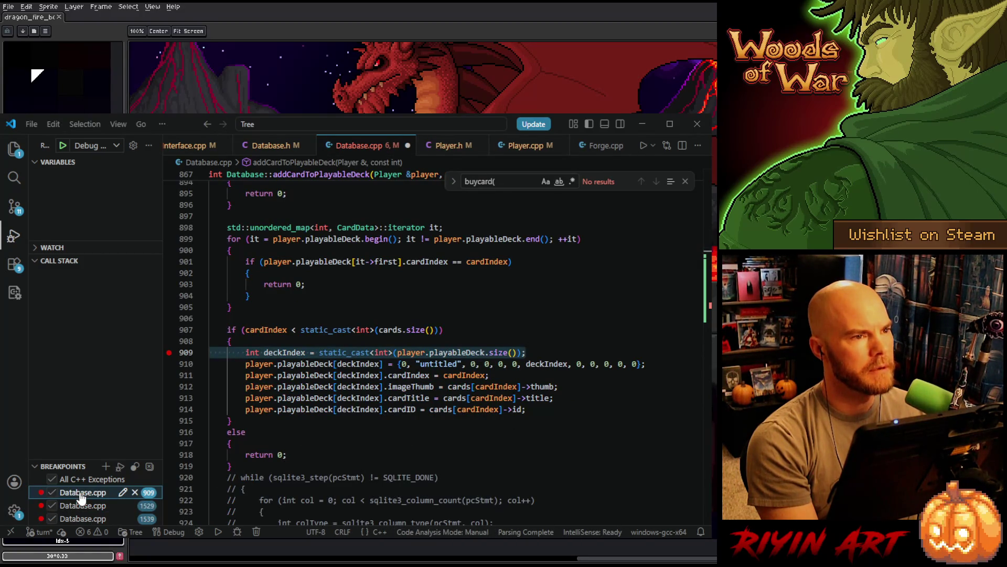
# Compare breakpoints 1539 and 1529, then return to the attack-card assignments ending at line 1564
pyautogui.click(79, 518)
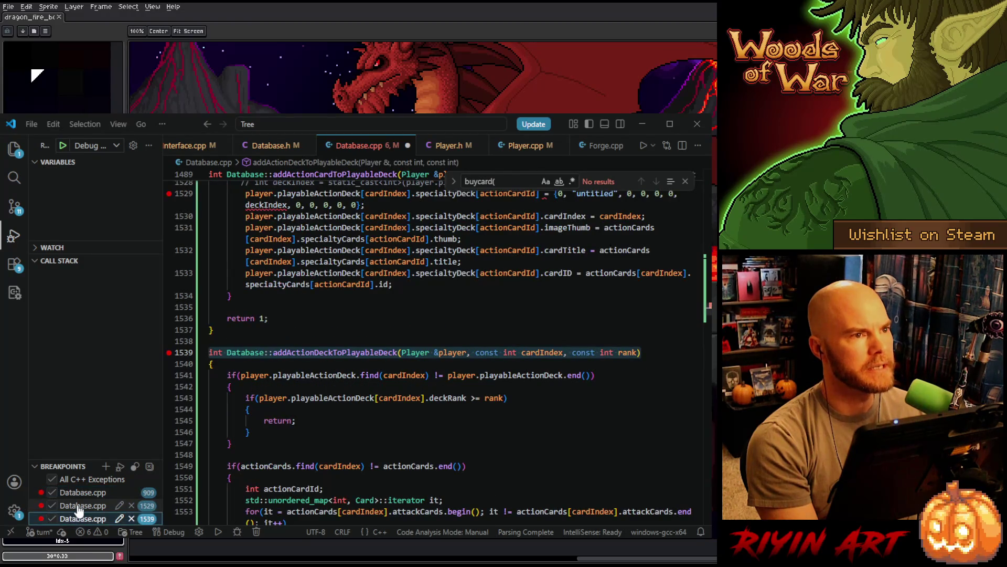
pyautogui.click(78, 507)
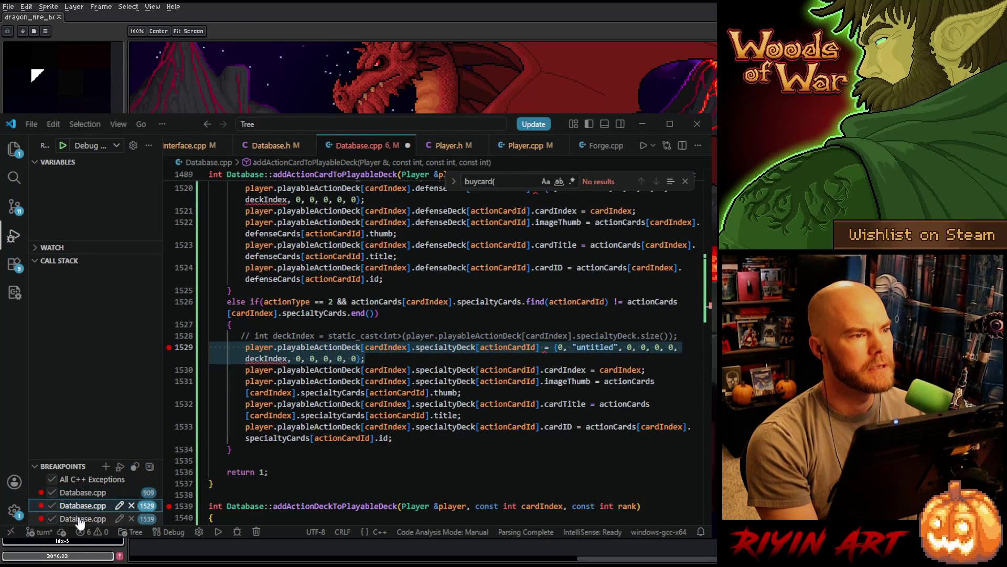
pyautogui.click(80, 520)
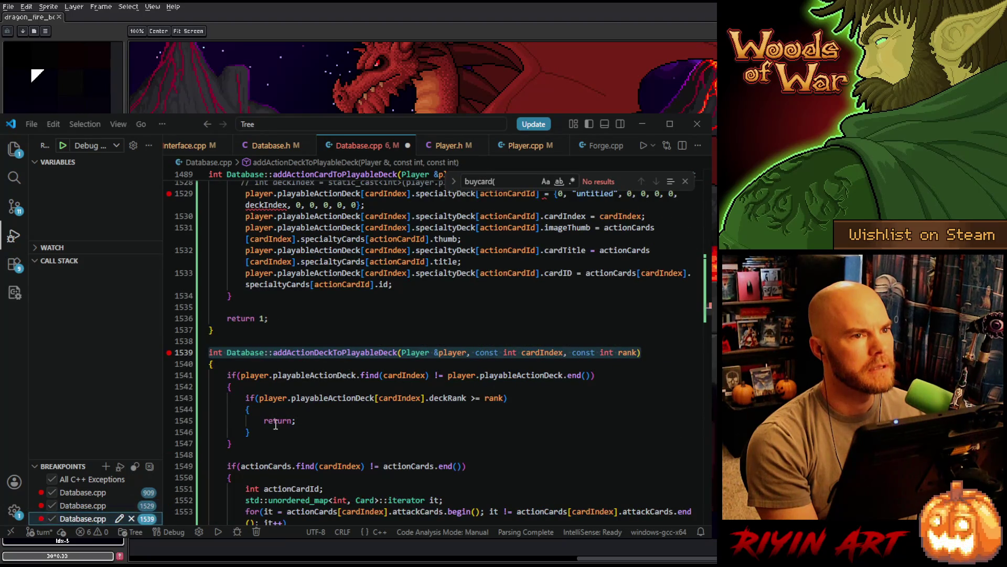
pyautogui.scroll(-5, 346, 427)
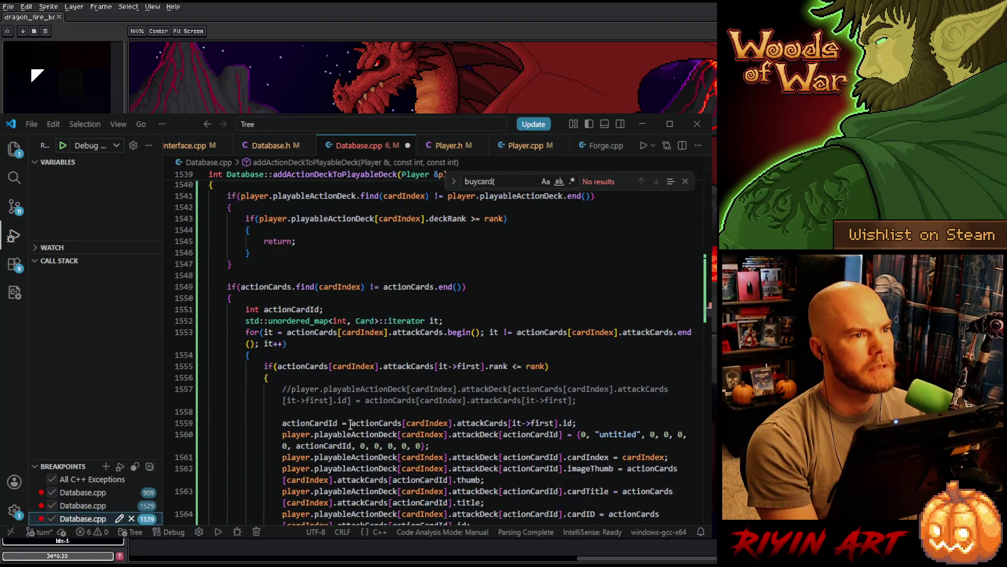
pyautogui.scroll(-3, 350, 424)
pyautogui.scroll(2, 358, 353)
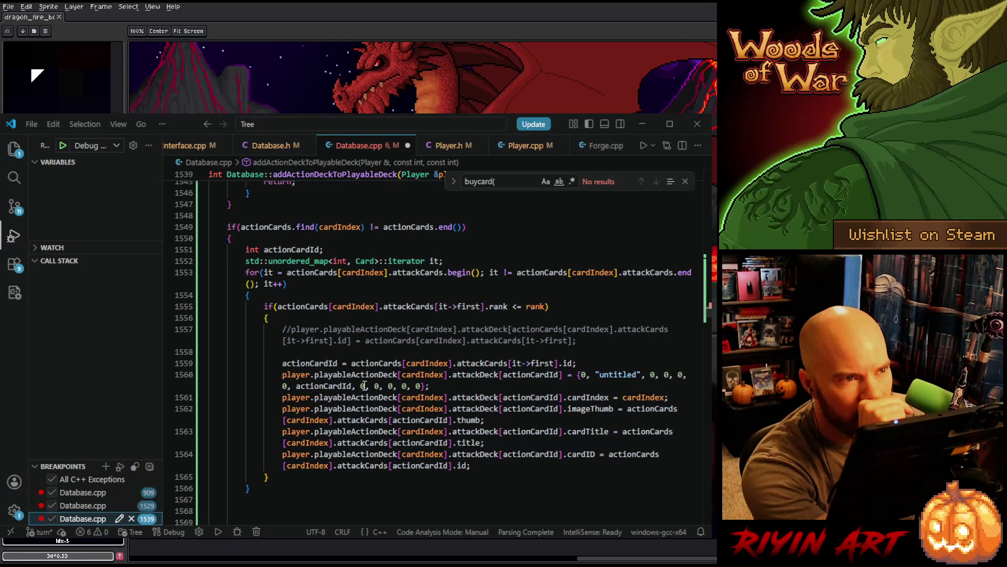
pyautogui.moveTo(473, 378)
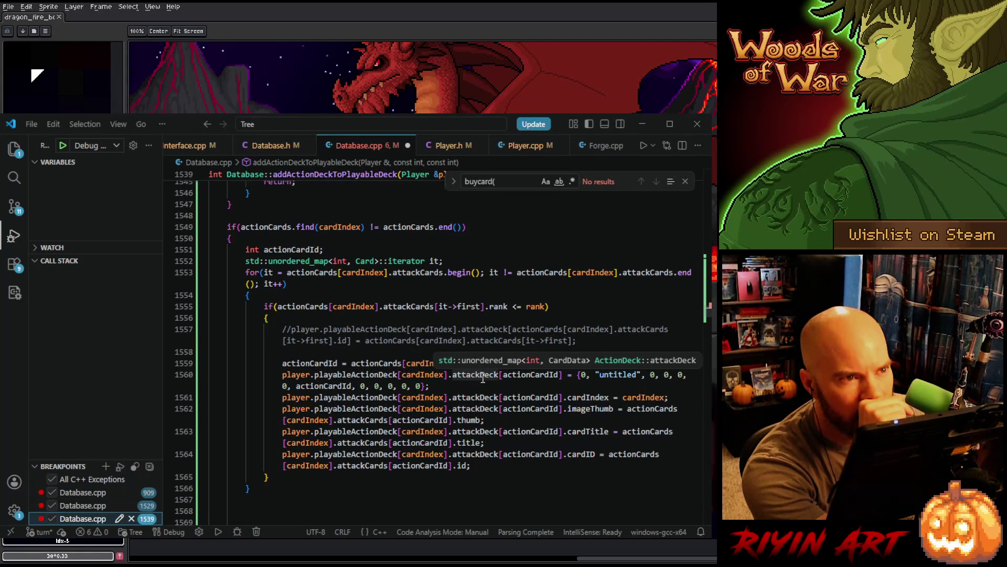
pyautogui.moveTo(522, 378)
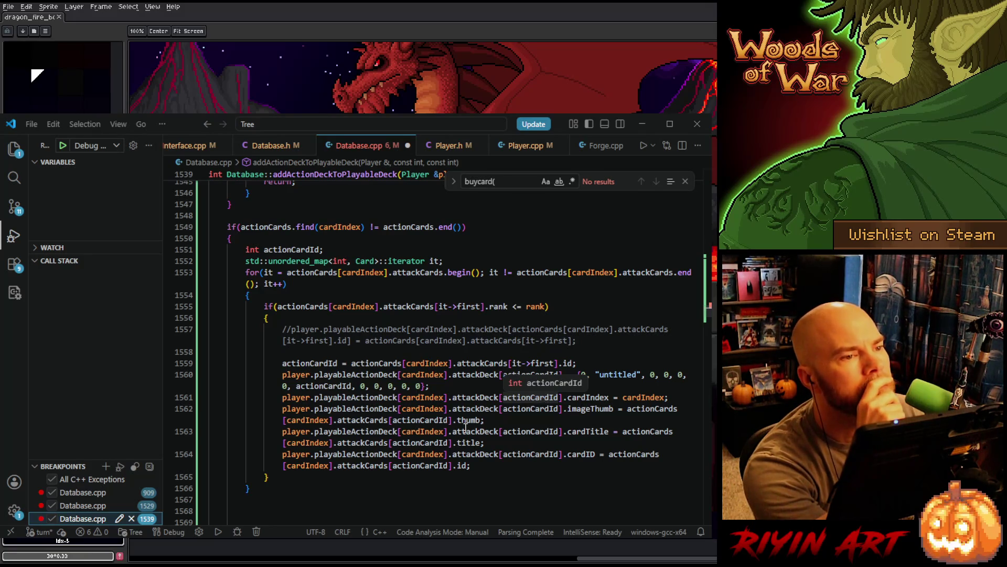
pyautogui.click(484, 464)
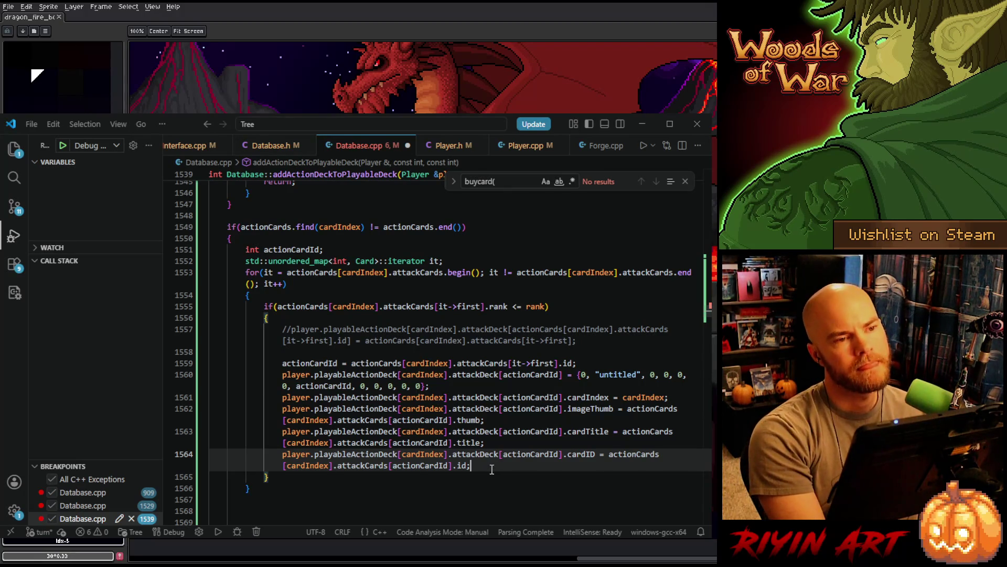
pyautogui.hotkey('shift', 'alt', 'Down')
pyautogui.doubleClick(575, 450)
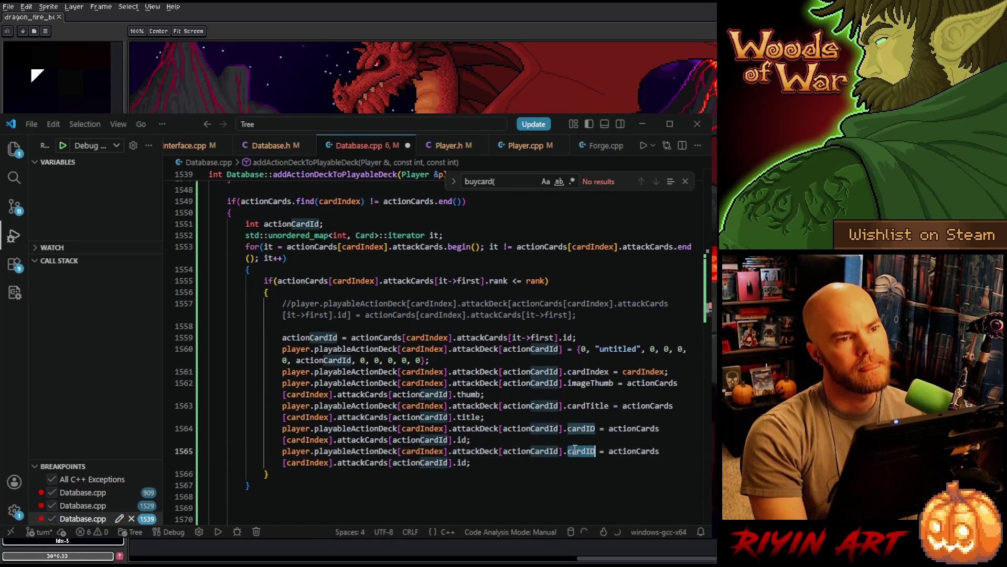
pyautogui.write('r')
pyautogui.press('BackSpace')
pyautogui.write('up')
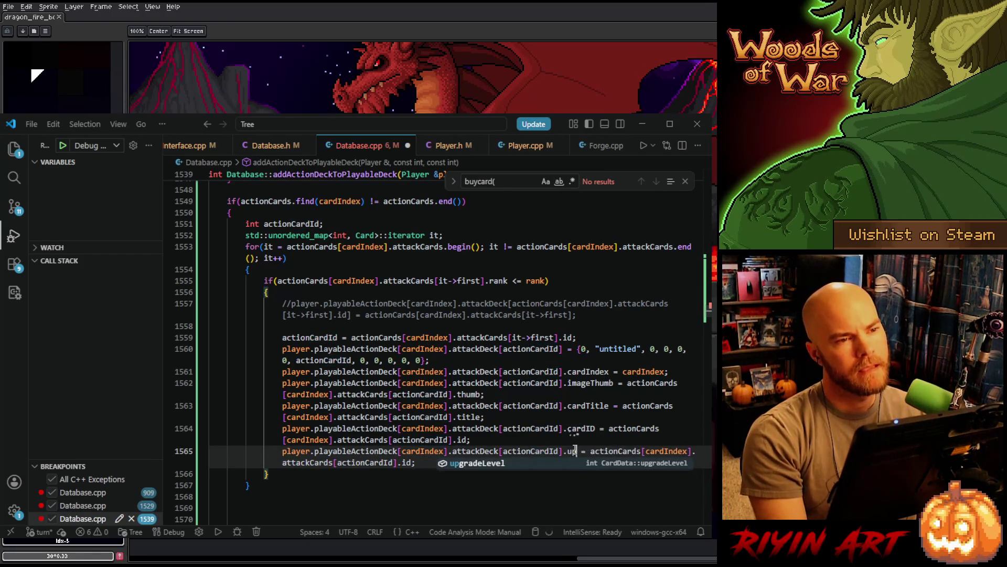
pyautogui.click(474, 439)
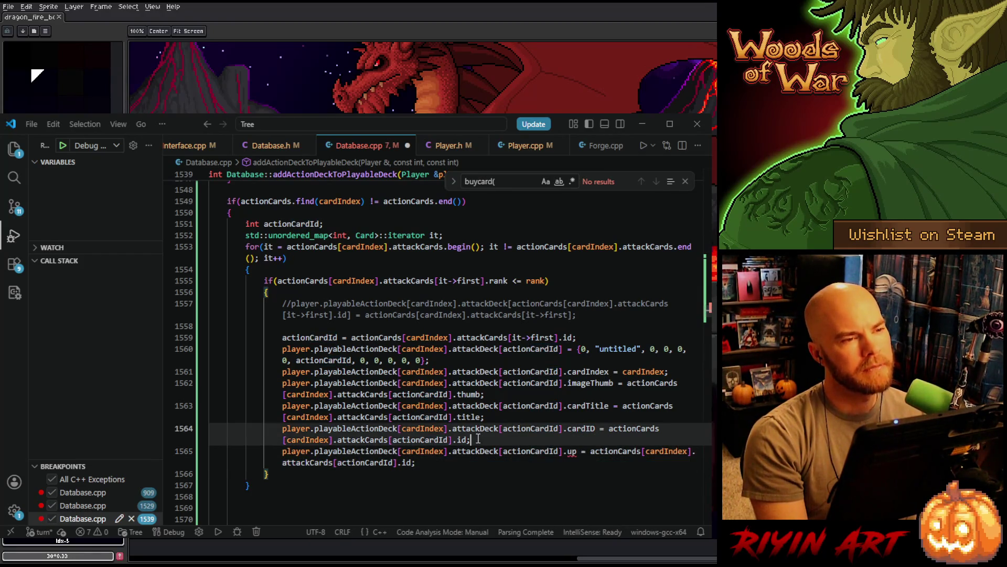
pyautogui.keyDown('shift'); pyautogui.click(455, 461); pyautogui.keyUp('shift')
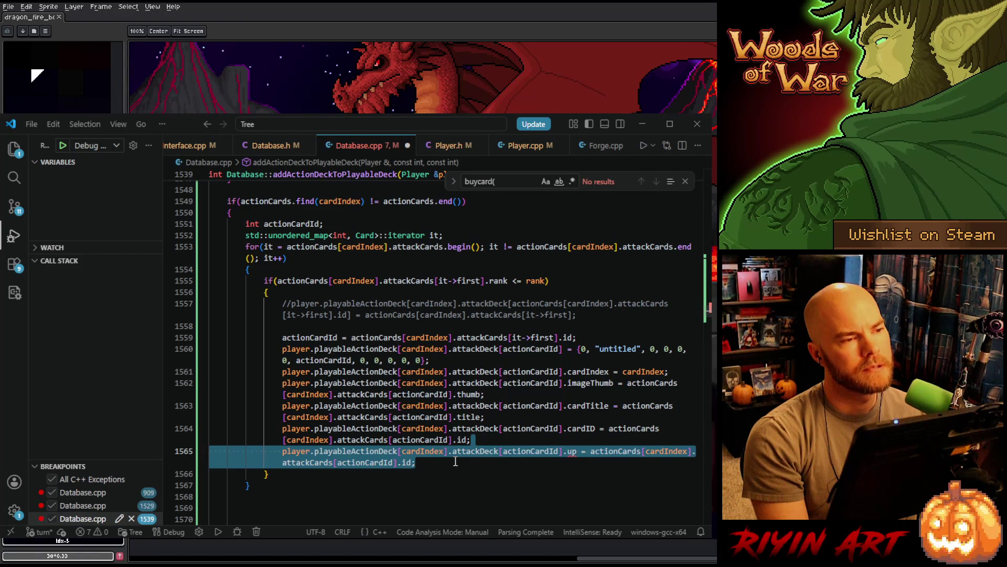
pyautogui.press('BackSpace')
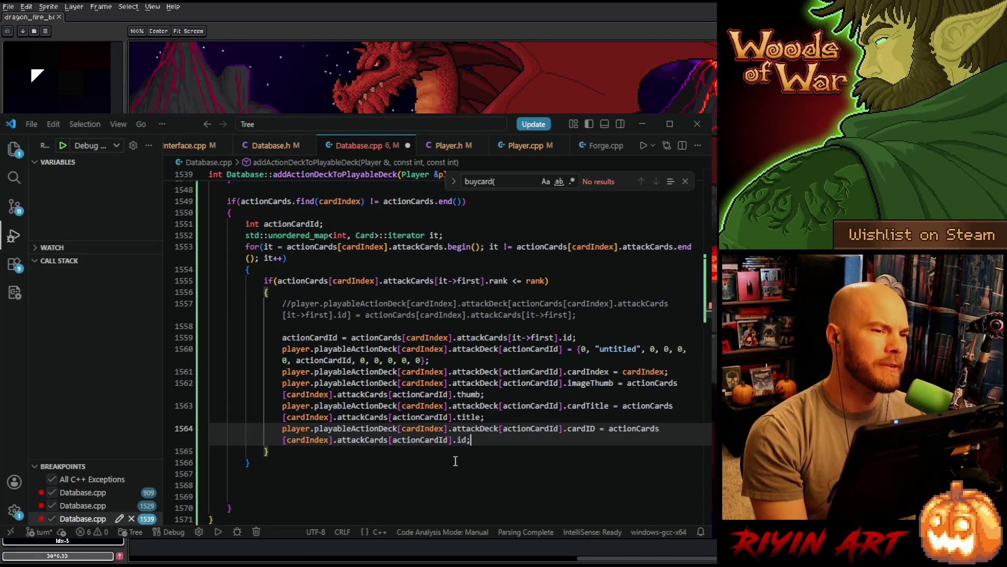
# Delete the old commented-out assignment and the extra blank lines after the loop
pyautogui.moveTo(401, 327)
pyautogui.mouseDown()
pyautogui.moveTo(394, 315)
pyautogui.moveTo(279, 304)
pyautogui.mouseUp()
pyautogui.press('BackSpace')
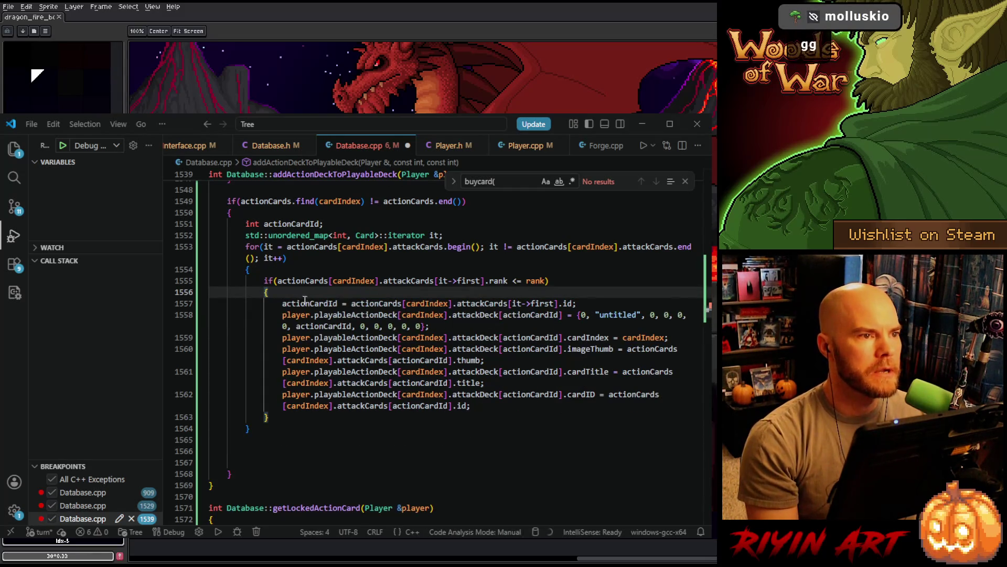
pyautogui.click(493, 406)
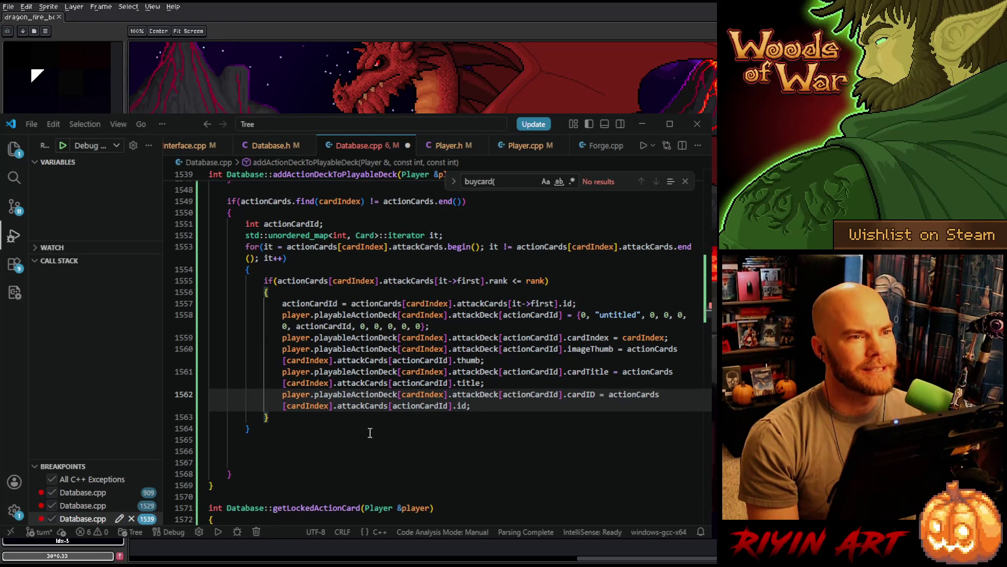
pyautogui.scroll(2, 370, 433)
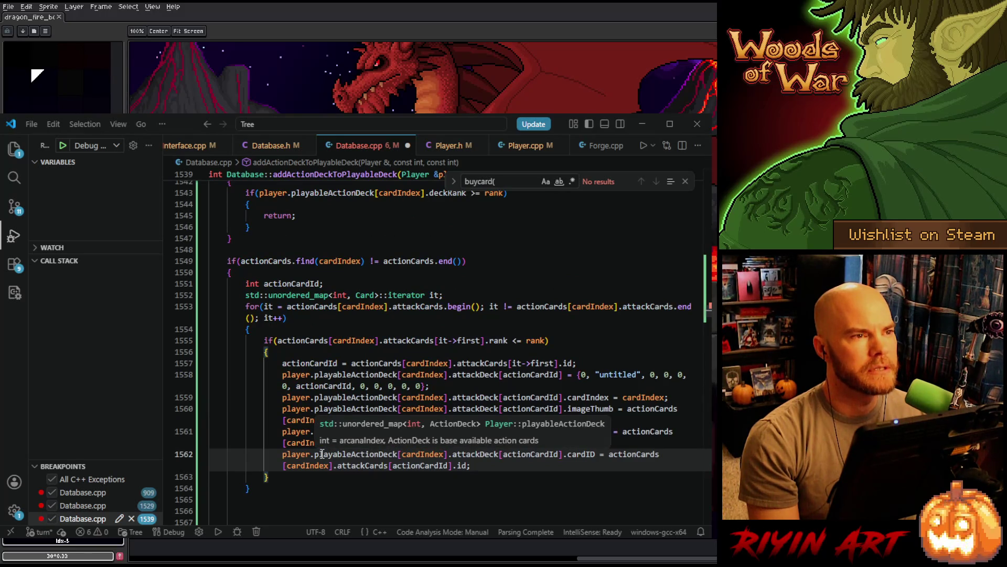
pyautogui.scroll(-3, 320, 453)
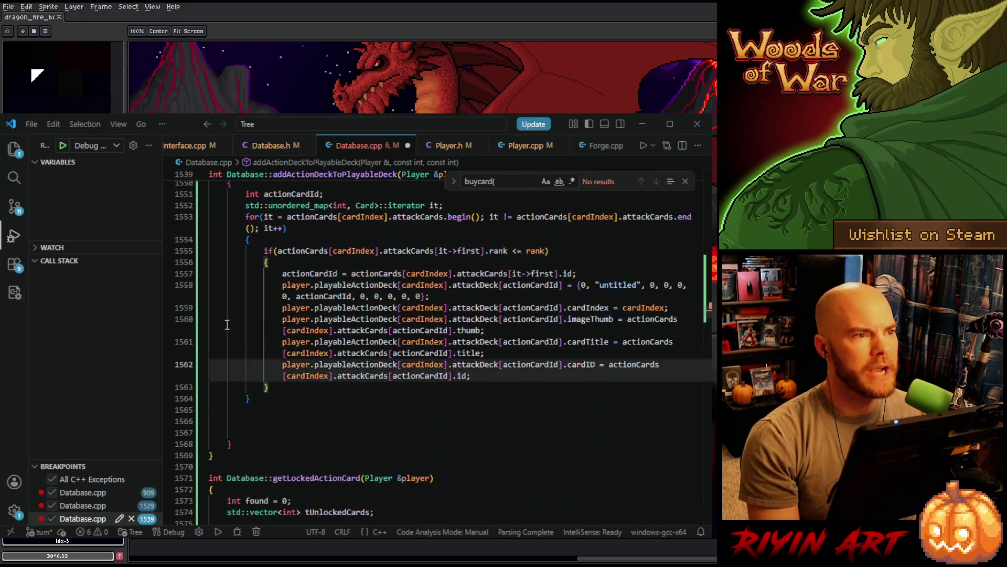
pyautogui.click(235, 432)
pyautogui.press('BackSpace')
pyautogui.press('BackSpace')
pyautogui.press('BackSpace')
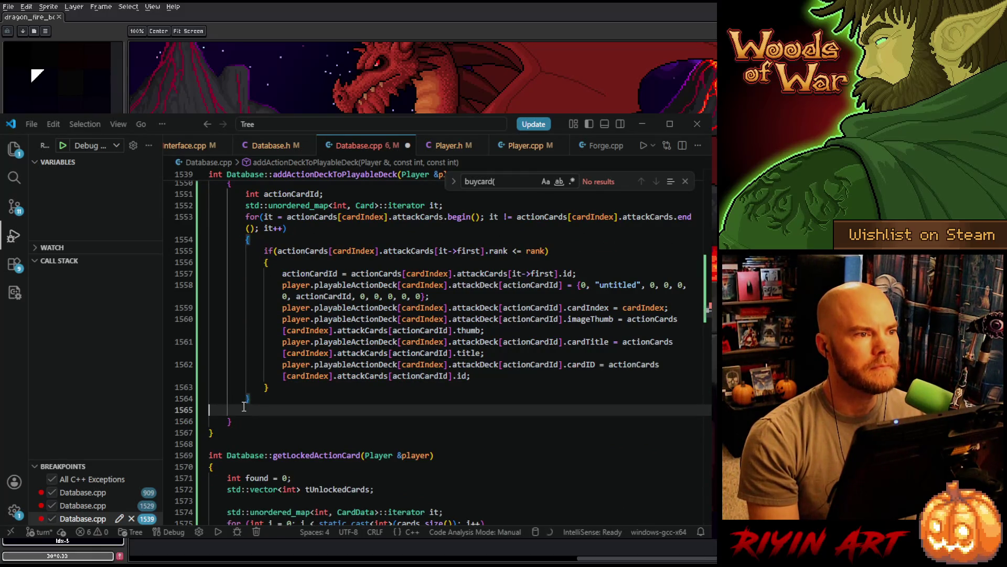
# Duplicate the attackCards for-loop (lines 1553–1564) directly below itself with Shift+Alt+Down
pyautogui.scroll(1, 247, 405)
pyautogui.scroll(2, 247, 405)
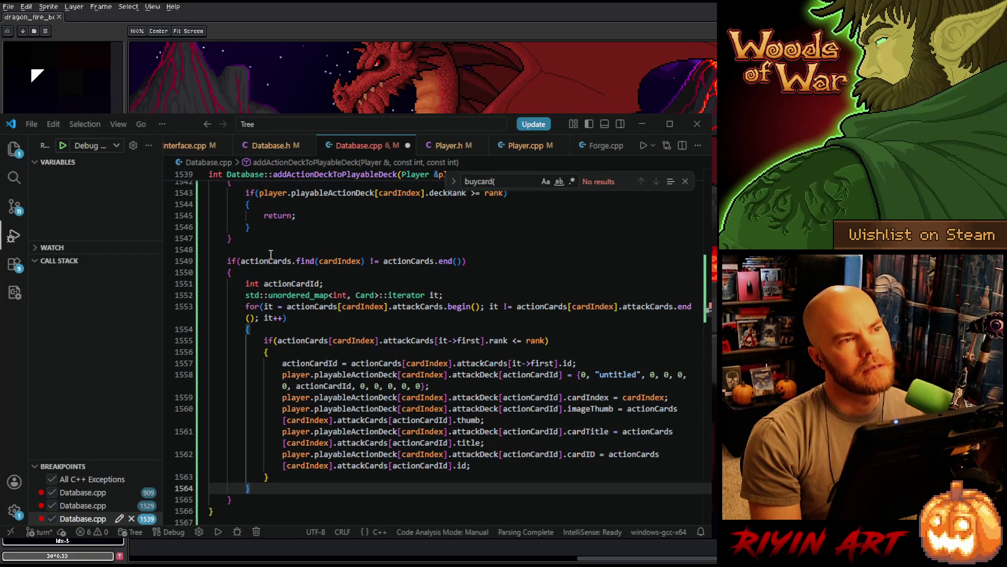
pyautogui.moveTo(274, 261)
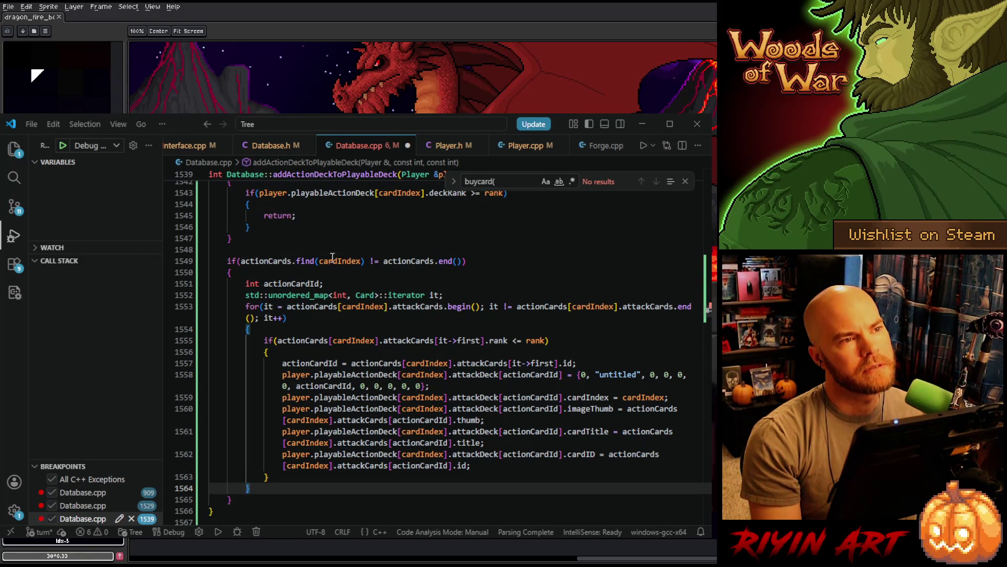
pyautogui.scroll(-2, 258, 292)
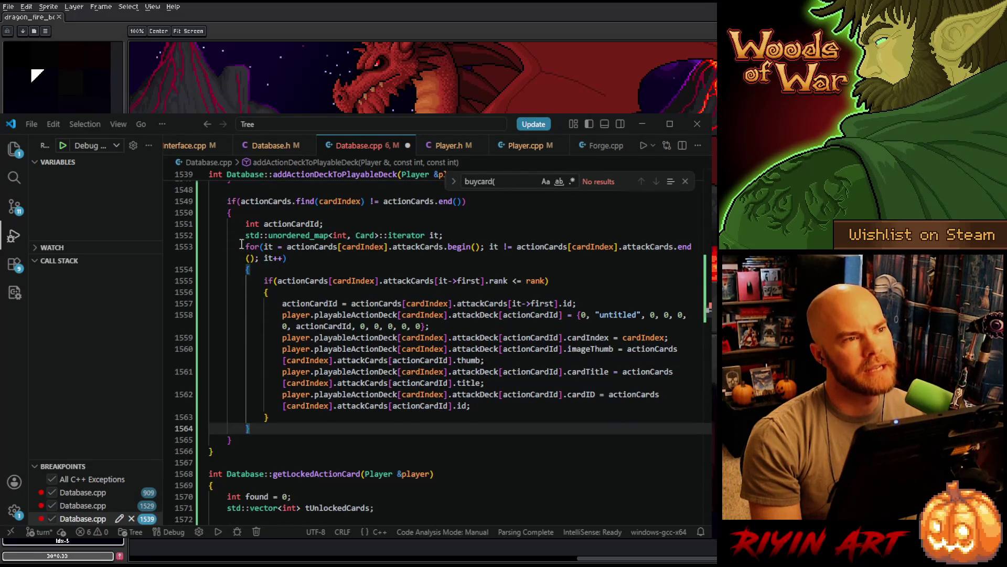
pyautogui.scroll(1, 241, 244)
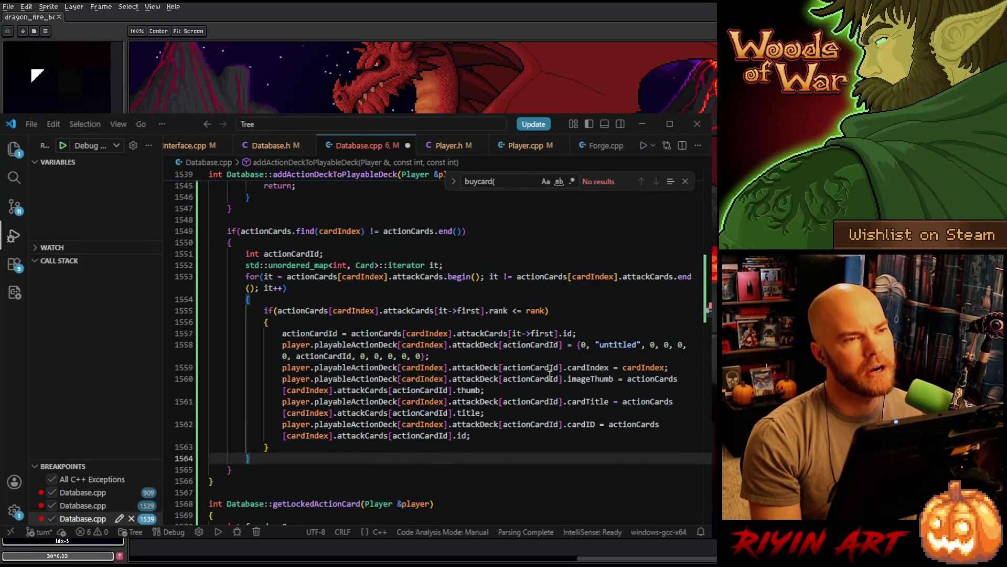
pyautogui.scroll(-1, 550, 374)
pyautogui.moveTo(260, 425)
pyautogui.mouseDown()
pyautogui.moveTo(282, 406)
pyautogui.moveTo(244, 237)
pyautogui.moveTo(246, 247)
pyautogui.mouseUp()
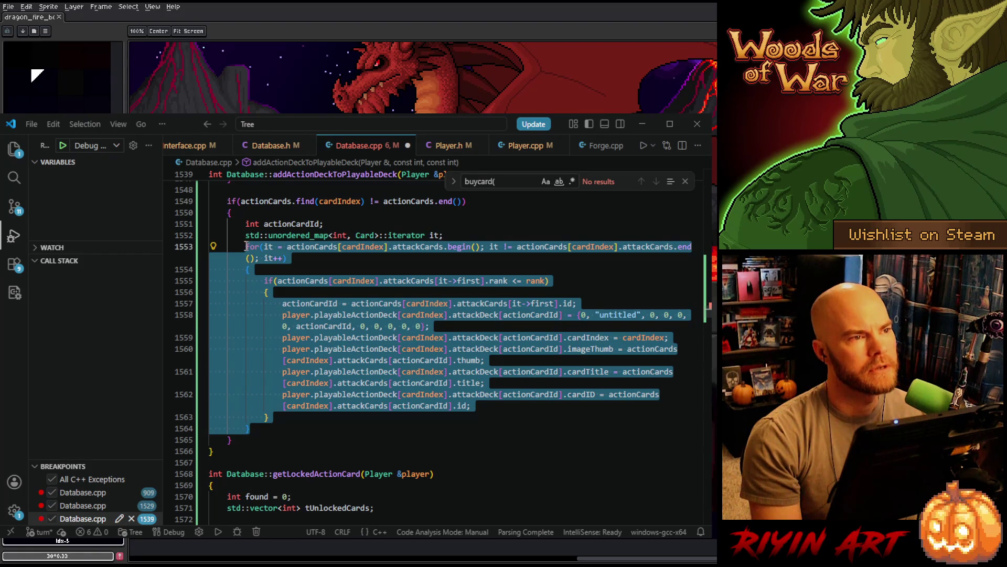
pyautogui.hotkey('shift', 'alt', 'Down')
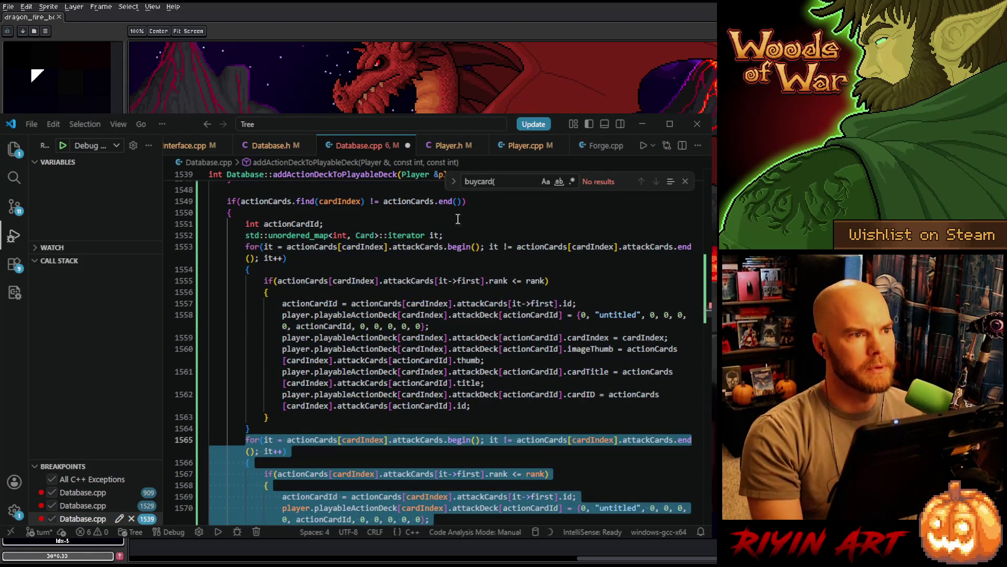
pyautogui.click(476, 235)
pyautogui.click(269, 428)
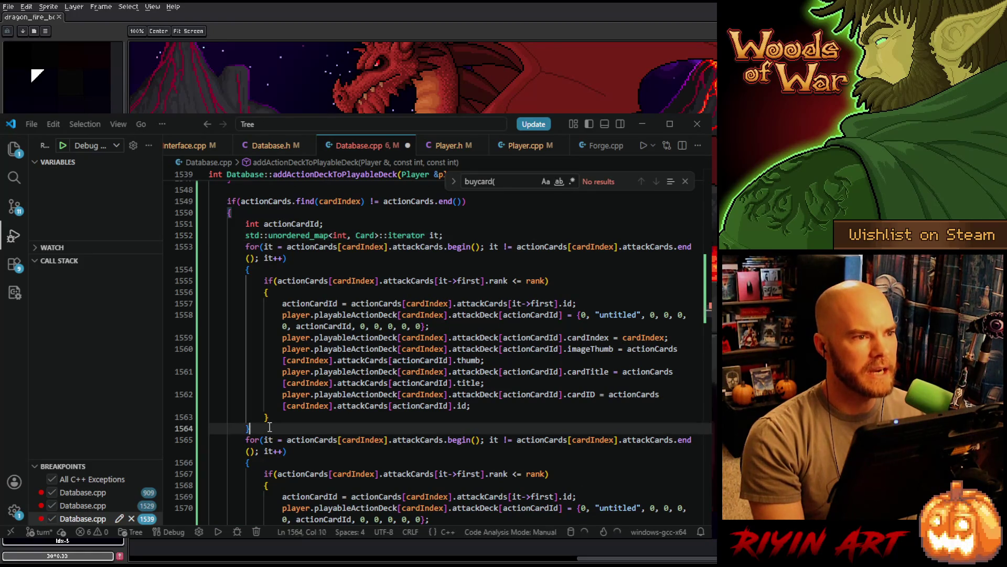
# Add a blank line between the two loops and search for attackCards in the copied loop
pyautogui.press('Return')
pyautogui.scroll(-3, 309, 402)
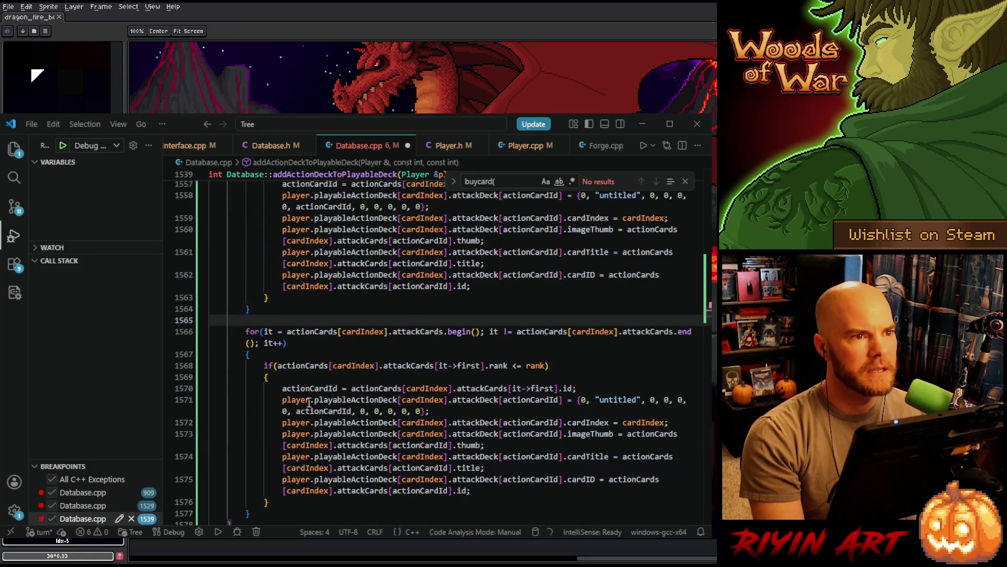
pyautogui.doubleClick(424, 330)
pyautogui.hotkey('ctrl', 'f')
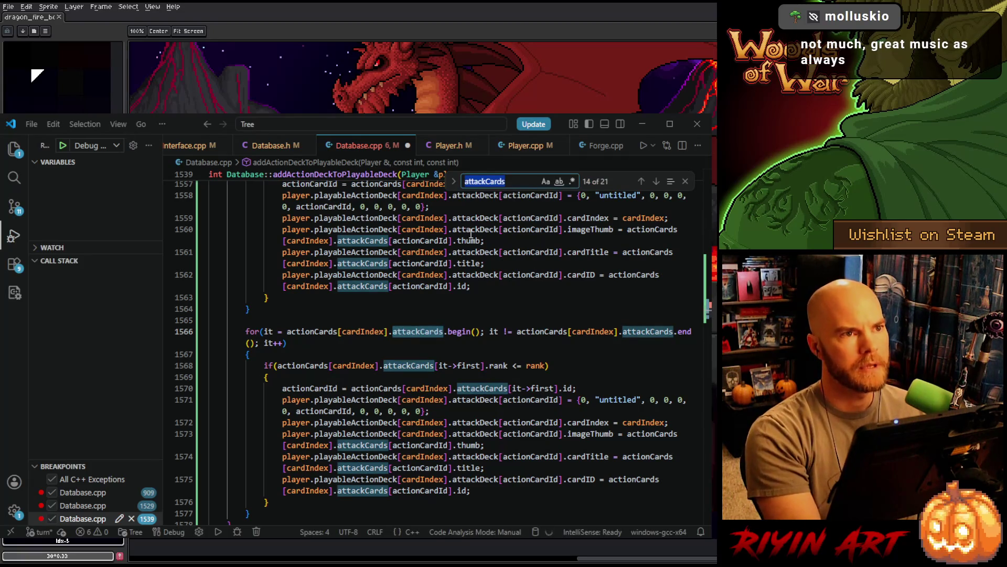
pyautogui.write('defense')
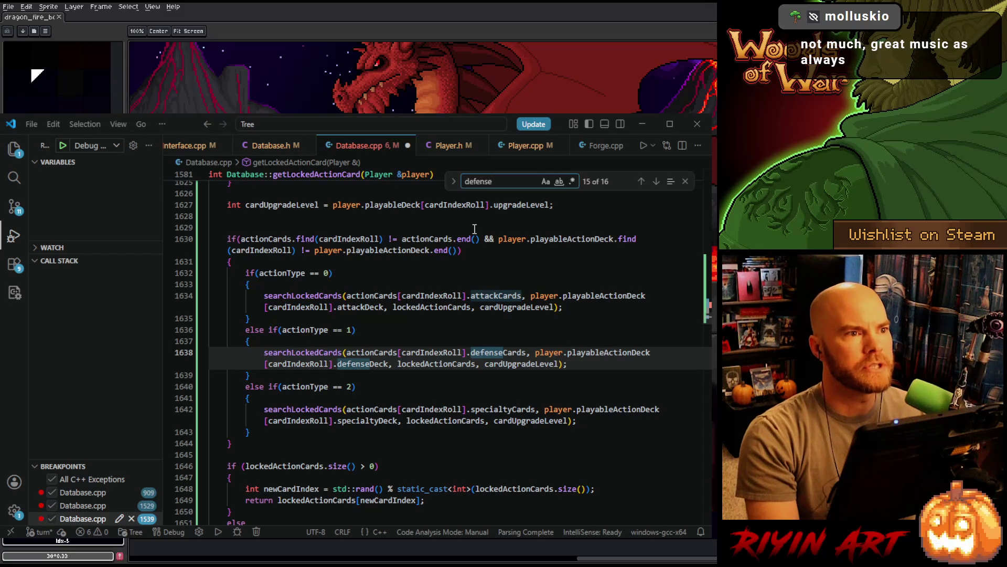
# Reselect attackCards on line 1566 and set defenseCards as the replacement text
pyautogui.click(100, 518)
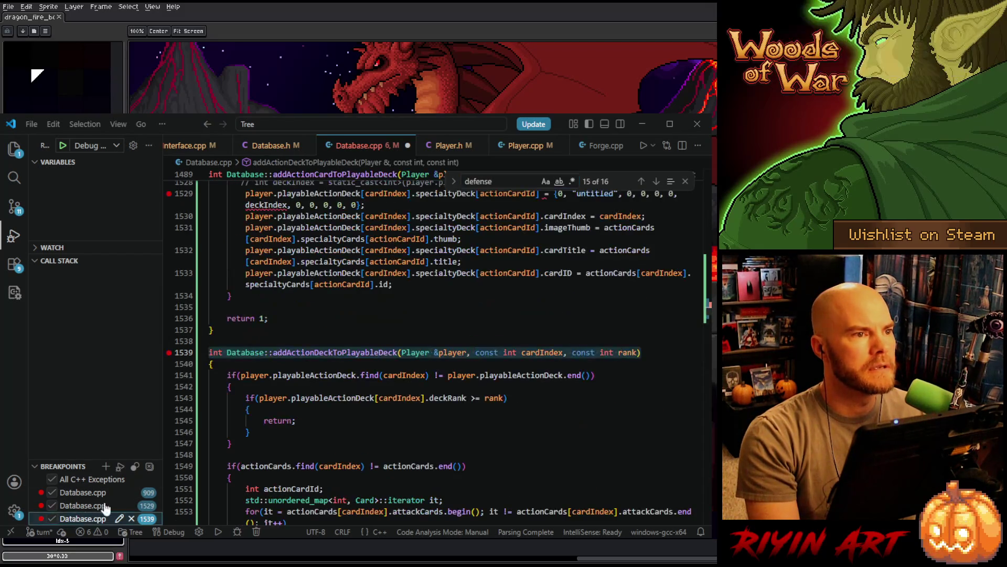
pyautogui.scroll(-4, 352, 394)
pyautogui.scroll(-4, 371, 370)
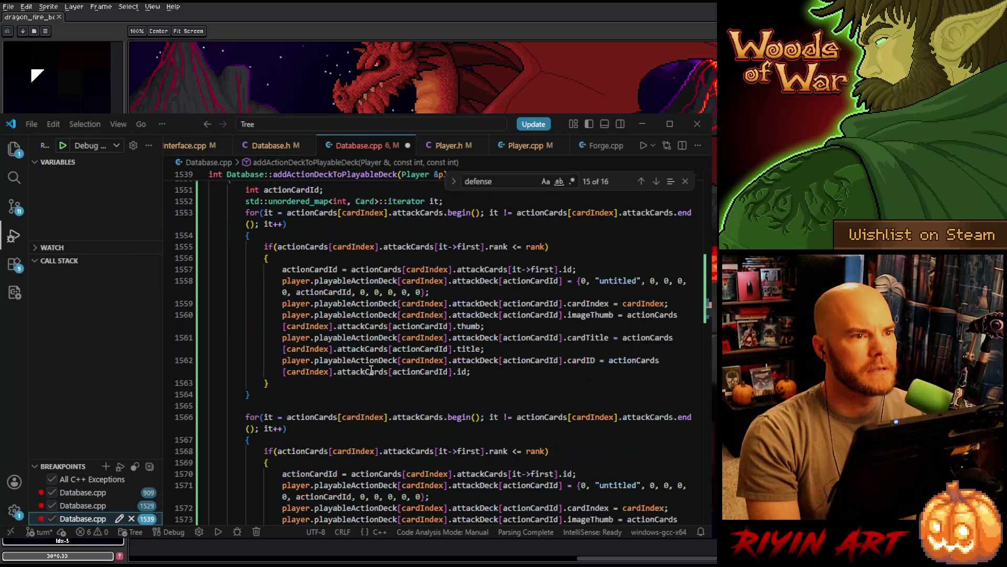
pyautogui.scroll(-5, 371, 370)
pyautogui.scroll(2, 420, 352)
pyautogui.click(418, 327)
pyautogui.hotkey('ctrl', 'f')
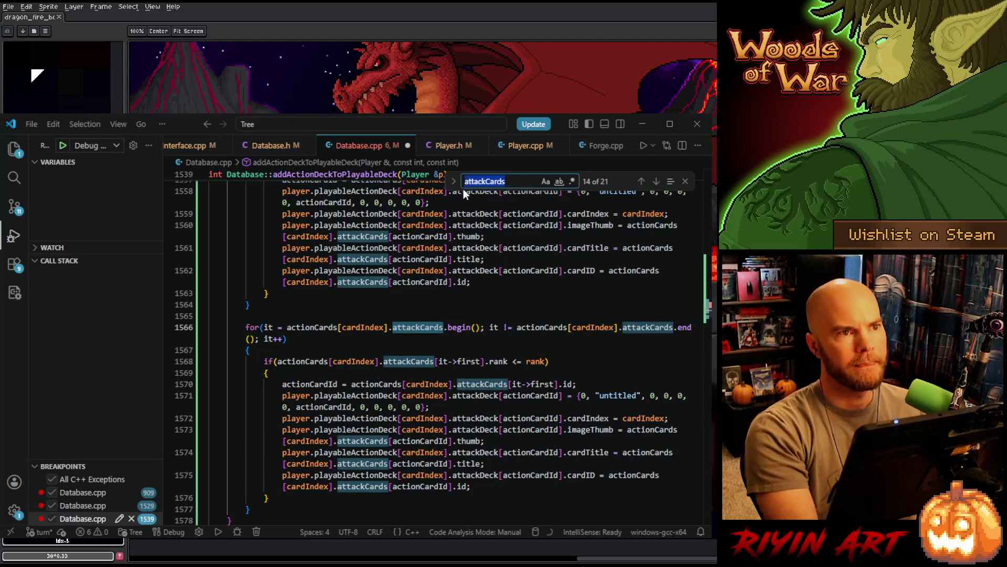
pyautogui.hotkey('ctrl', 'h')
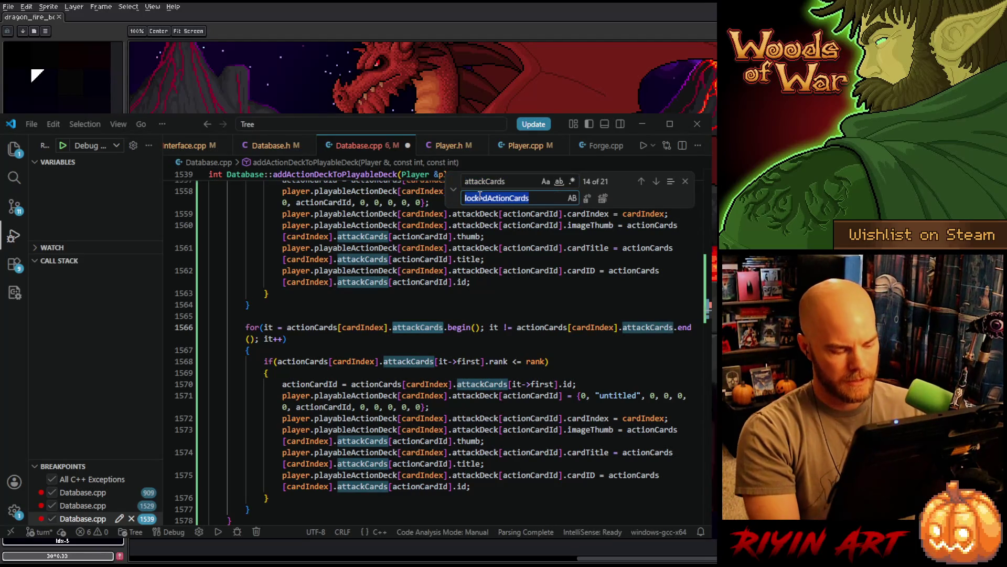
pyautogui.write('defense')
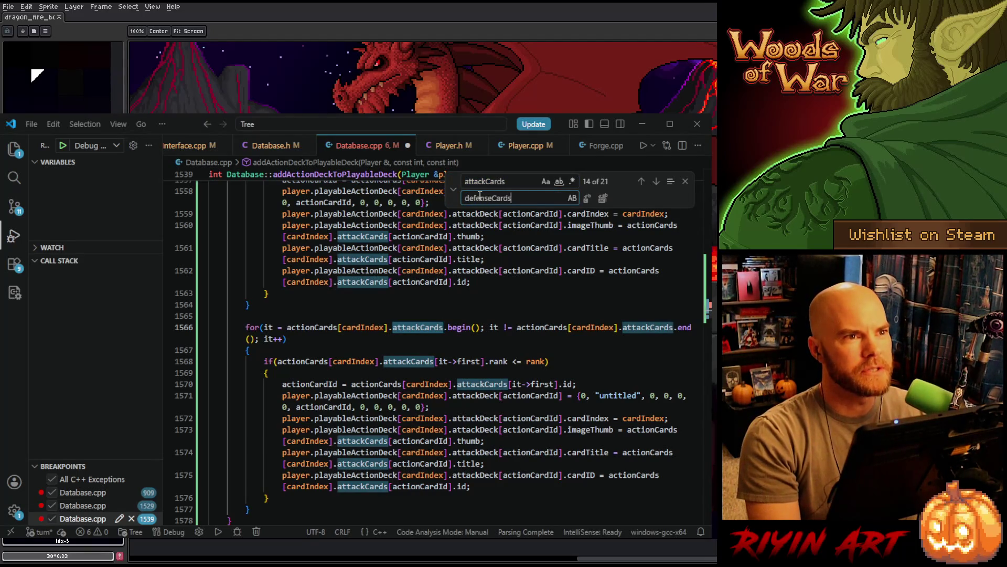
# Replace each attackCards on lines 1566–1575 with defenseCards, then close the find widget
pyautogui.click(587, 199)
pyautogui.click(587, 199)
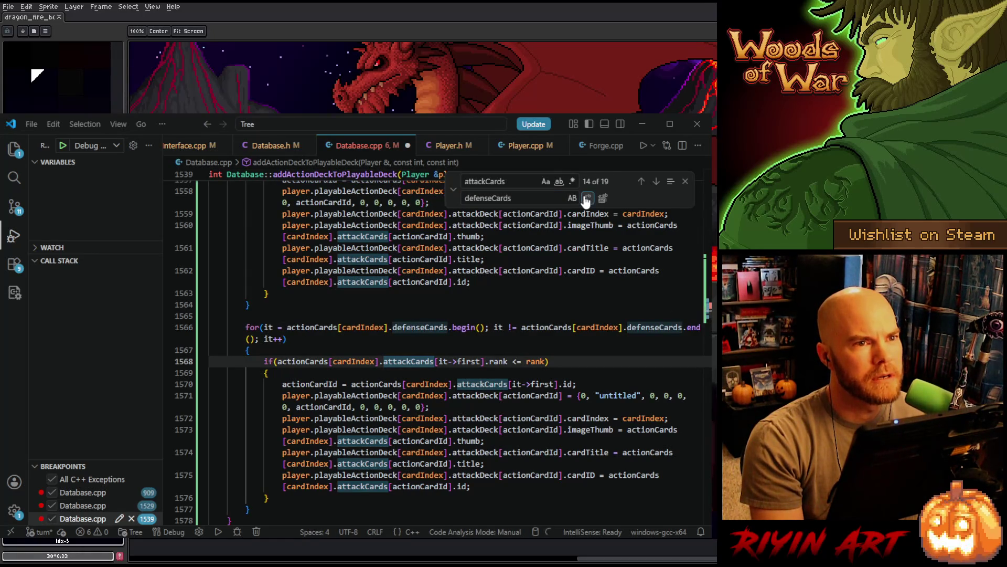
pyautogui.click(587, 198)
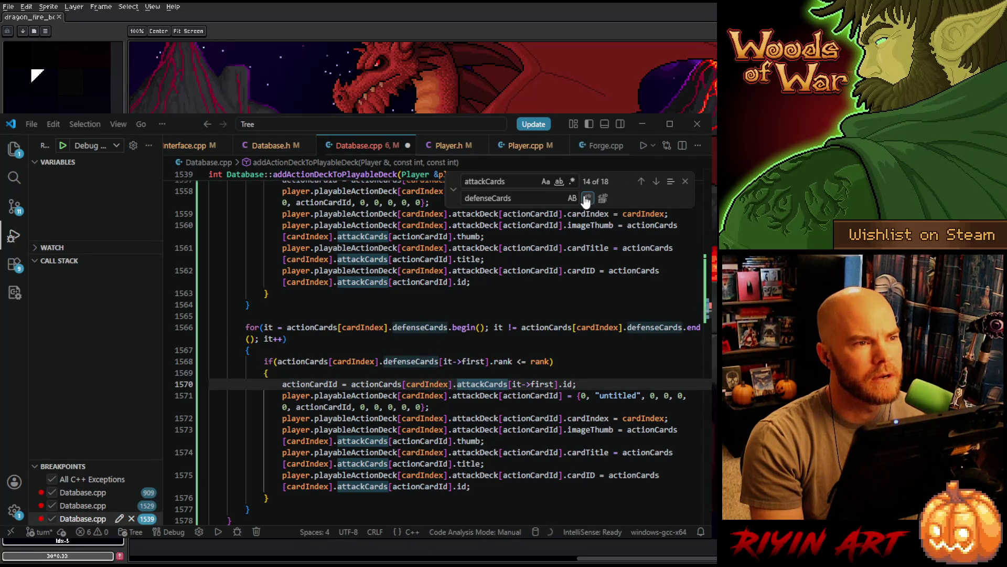
pyautogui.click(586, 199)
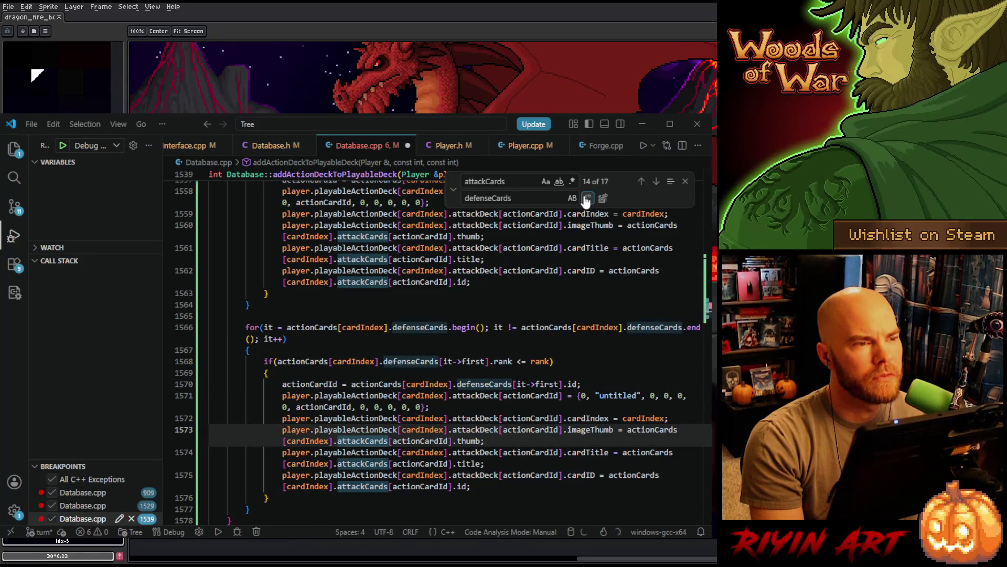
pyautogui.click(358, 441)
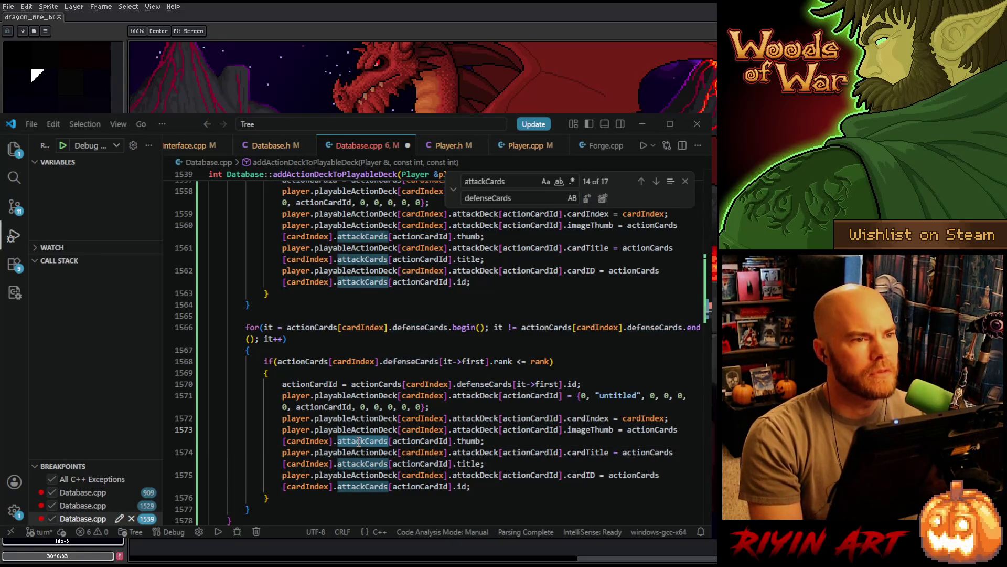
pyautogui.click(586, 198)
pyautogui.click(587, 199)
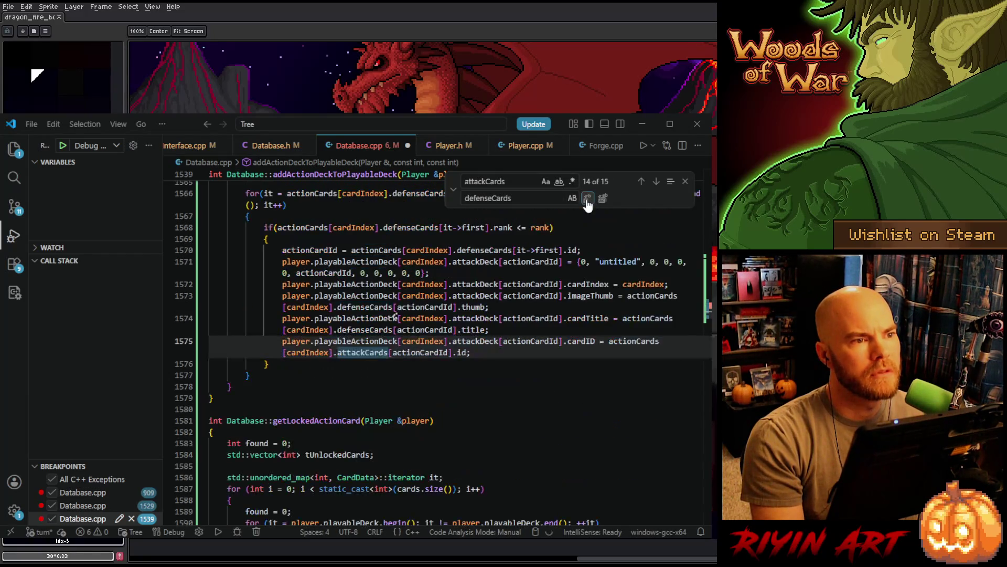
pyautogui.doubleClick(503, 203)
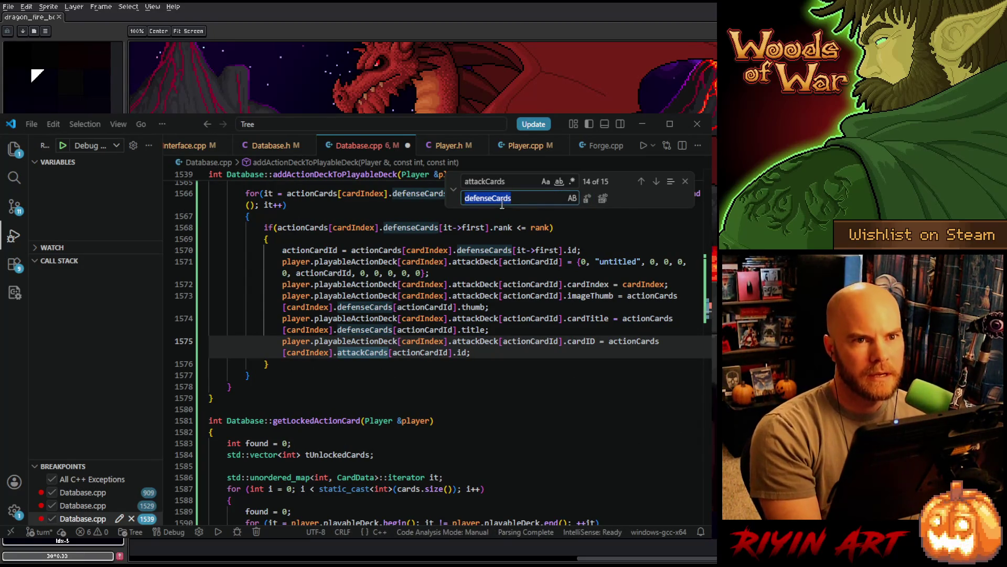
pyautogui.press('Return')
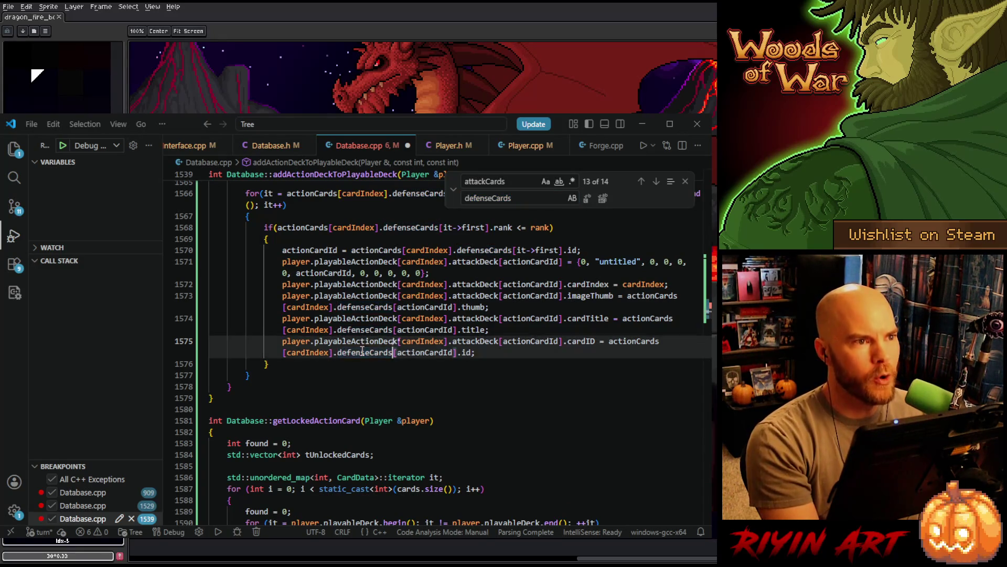
pyautogui.click(685, 181)
# Check the type of defenseCards on line 1570 and select attackDeck on line 1571
pyautogui.scroll(4, 440, 347)
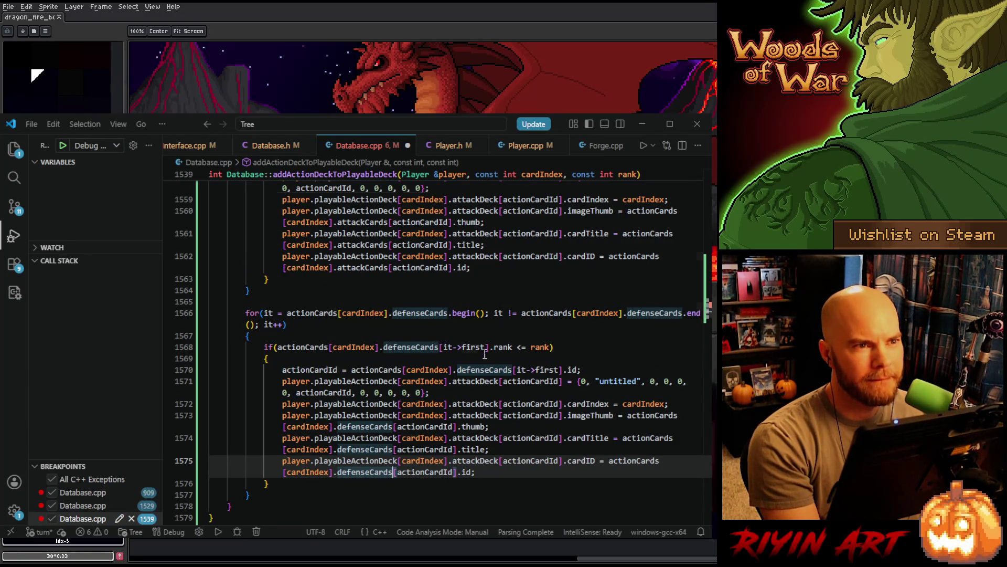
pyautogui.click(474, 370)
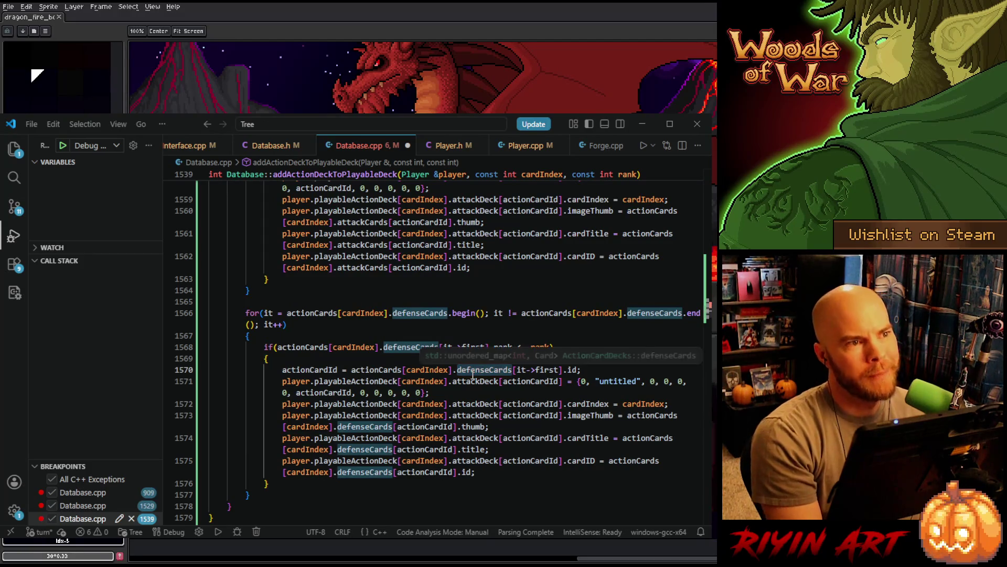
pyautogui.doubleClick(477, 381)
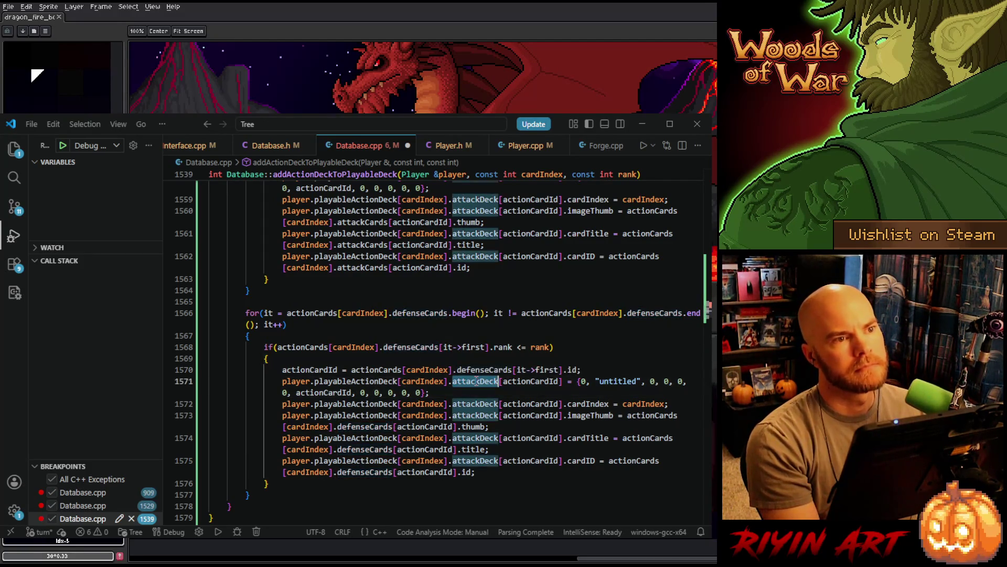
# Replace attackDeck with defenseDeck on lines 1571–1575 of the copied loop
pyautogui.write('defenseDeck')
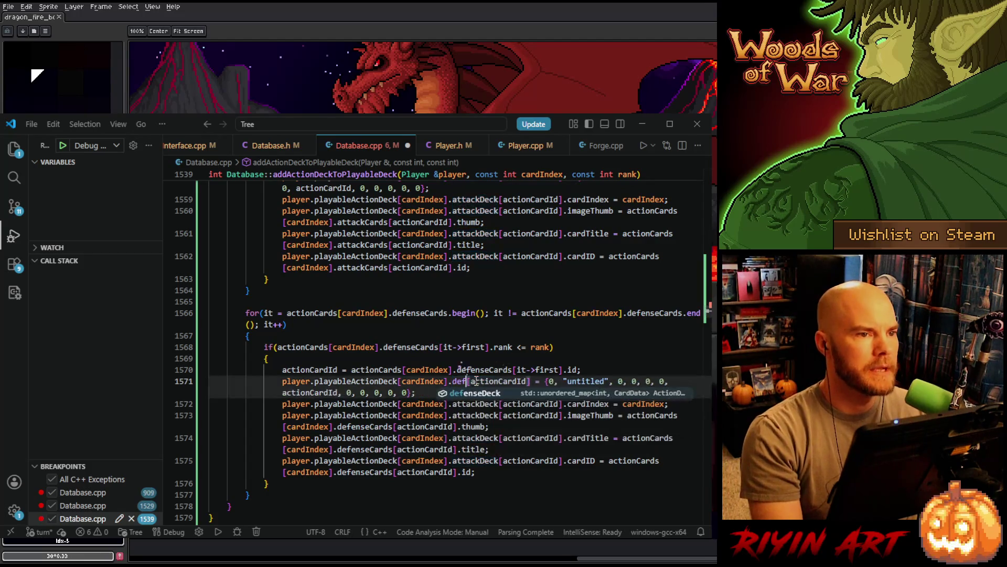
pyautogui.doubleClick(476, 382)
pyautogui.hotkey('ctrl', 'c')
pyautogui.doubleClick(472, 404)
pyautogui.hotkey('ctrl', 'v')
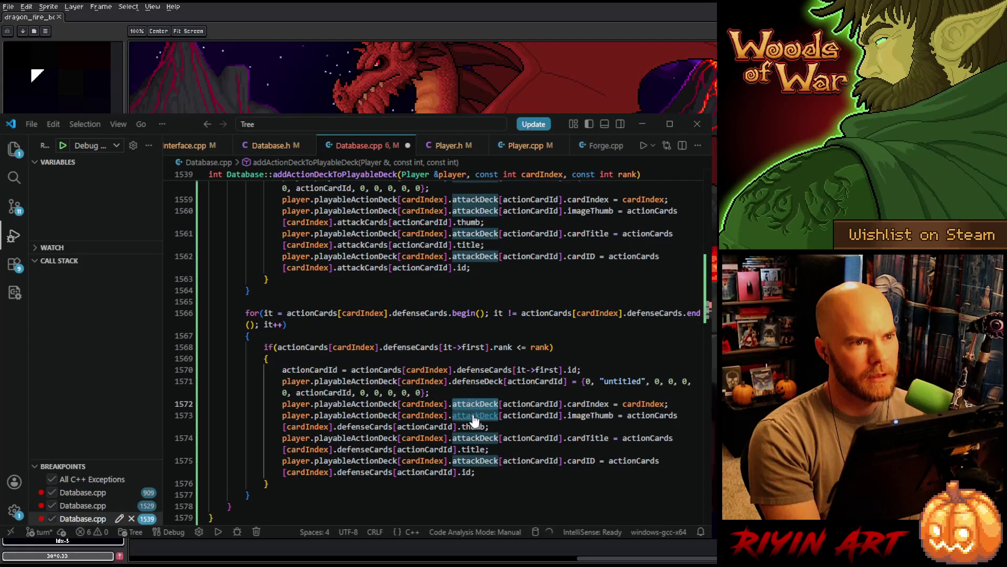
pyautogui.doubleClick(473, 415)
pyautogui.hotkey('ctrl', 'v')
pyautogui.doubleClick(475, 438)
pyautogui.hotkey('ctrl', 'v')
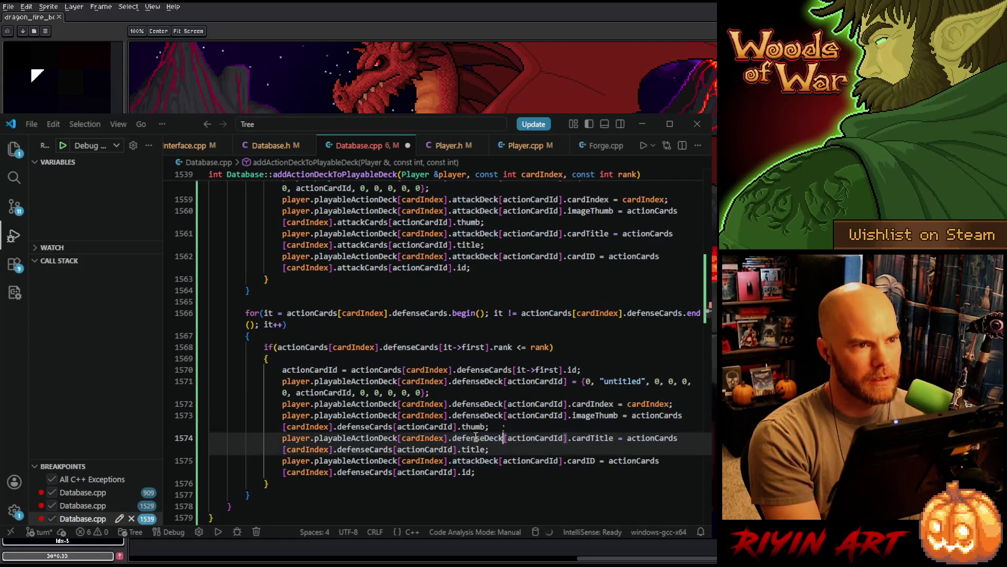
pyautogui.doubleClick(475, 461)
pyautogui.hotkey('ctrl', 'v')
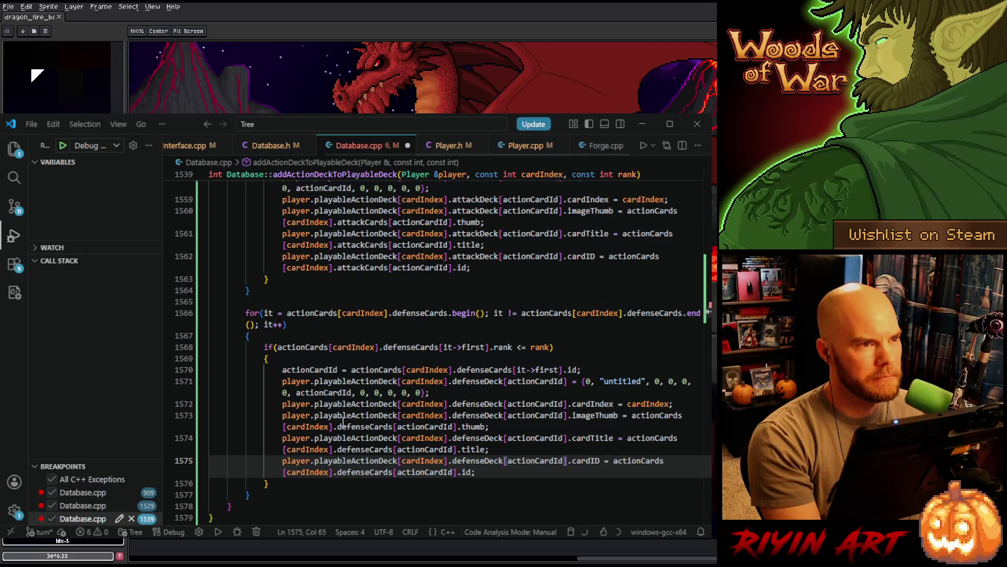
pyautogui.scroll(-1, 257, 400)
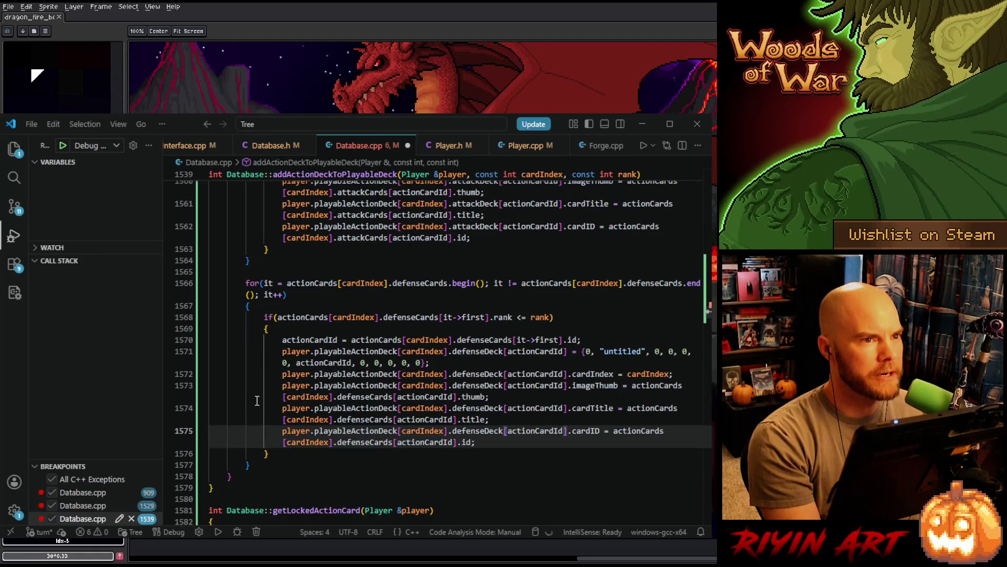
pyautogui.click(271, 467)
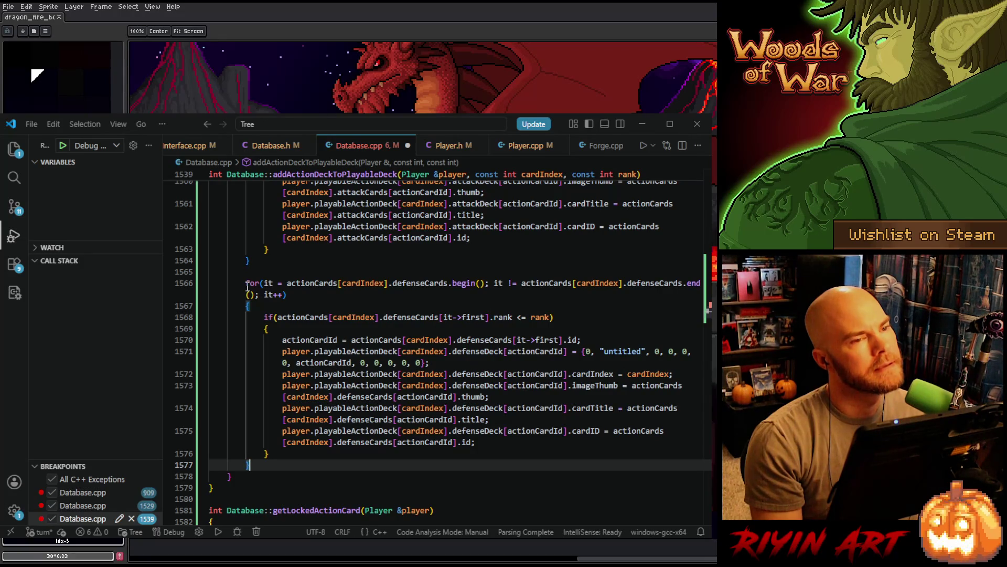
# Duplicate the defenseCards loop and make the copy iterate over specialtyCards
pyautogui.keyDown('shift'); pyautogui.click(255, 272); pyautogui.keyUp('shift')
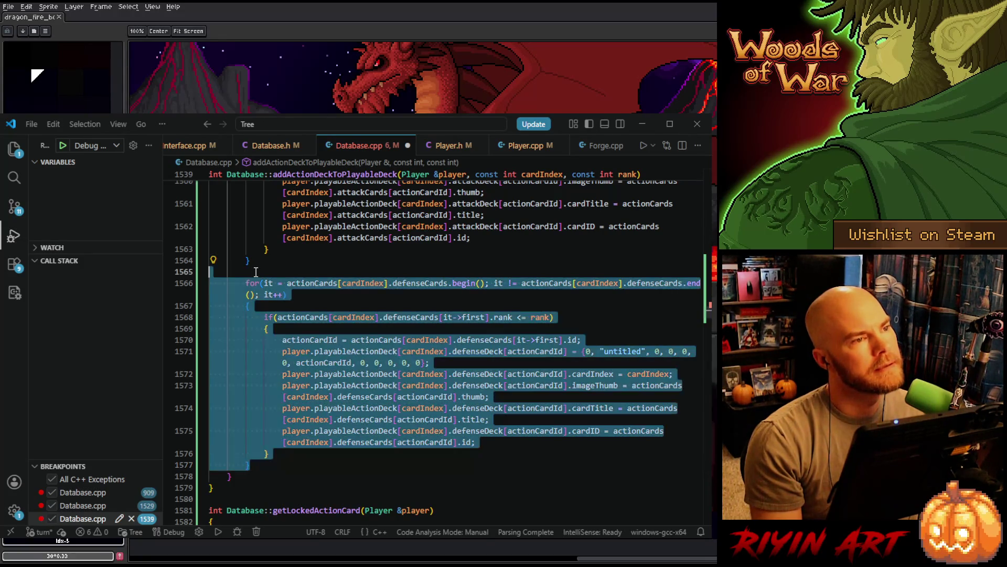
pyautogui.hotkey('shift', 'alt', 'Down')
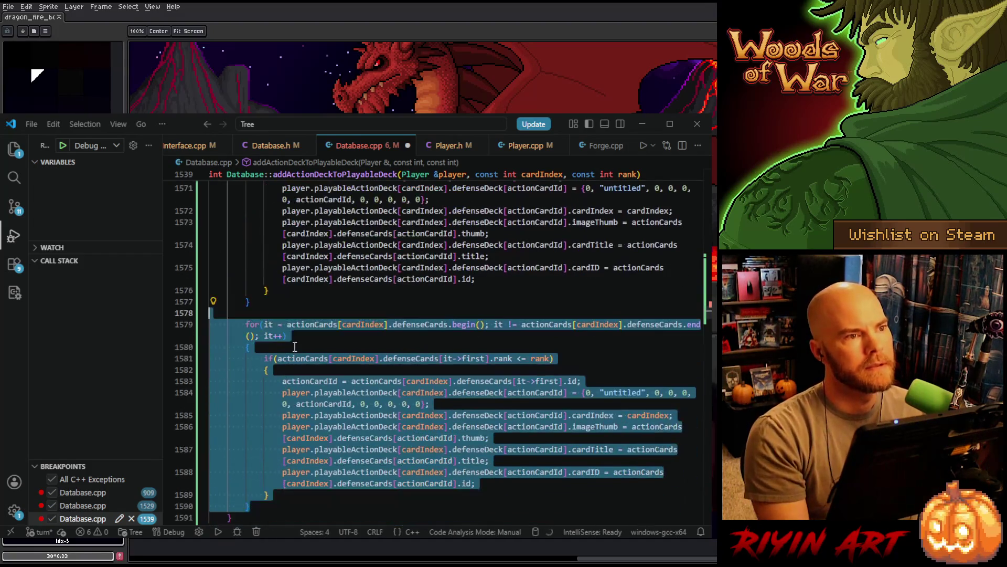
pyautogui.click(431, 326)
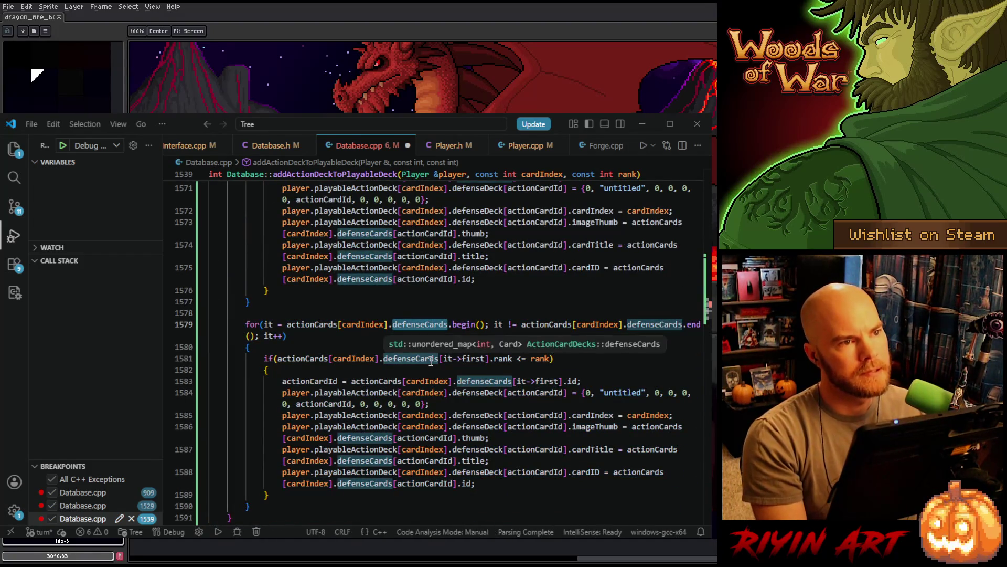
pyautogui.hotkey('ctrl', 'BackSpace')
pyautogui.write('spec')
pyautogui.press('Tab')
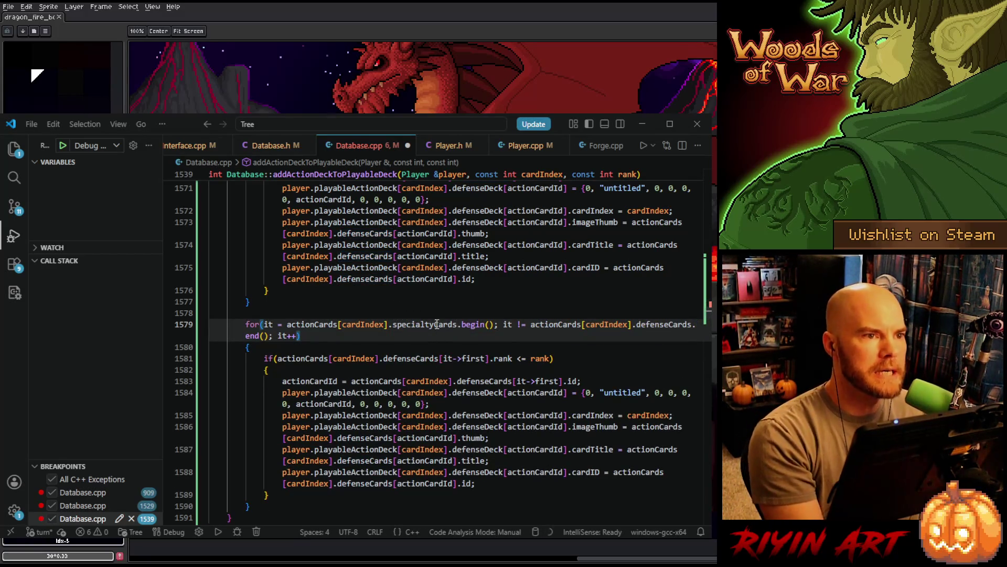
pyautogui.doubleClick(437, 324)
pyautogui.hotkey('ctrl', 'c')
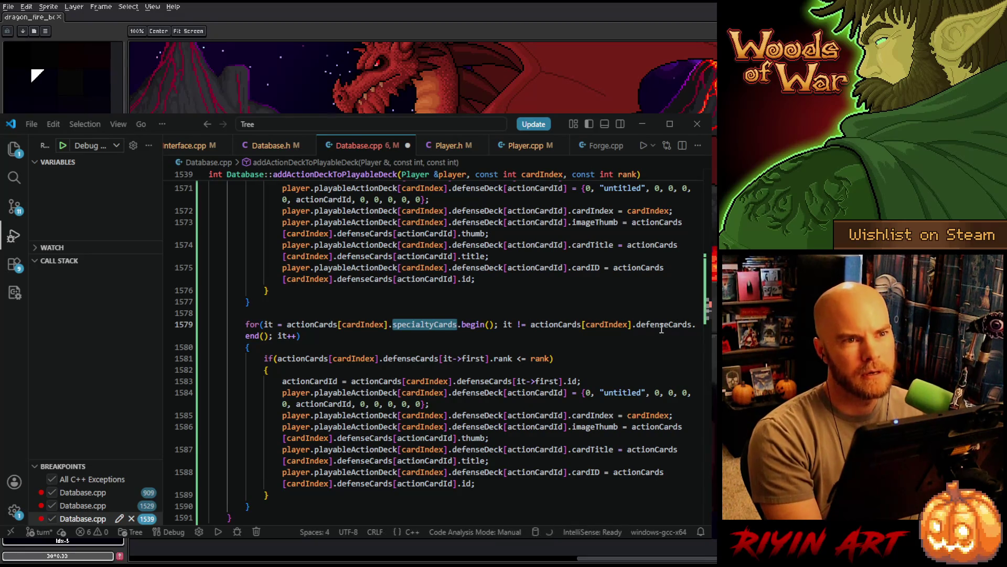
# Replace the remaining defenseCards on lines 1579–1588 with specialtyCards
pyautogui.click(669, 326)
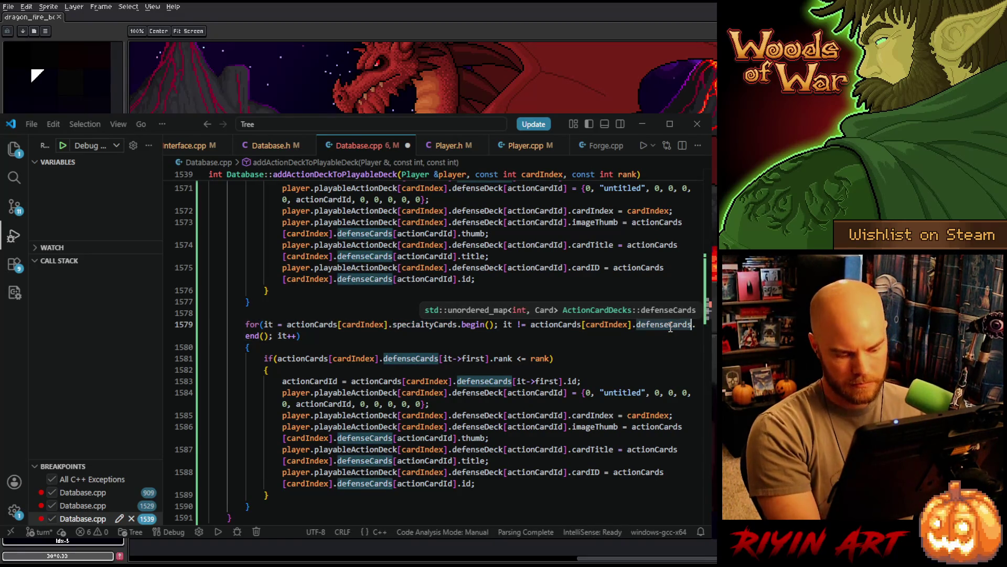
pyautogui.doubleClick(670, 326)
pyautogui.hotkey('ctrl', 'h')
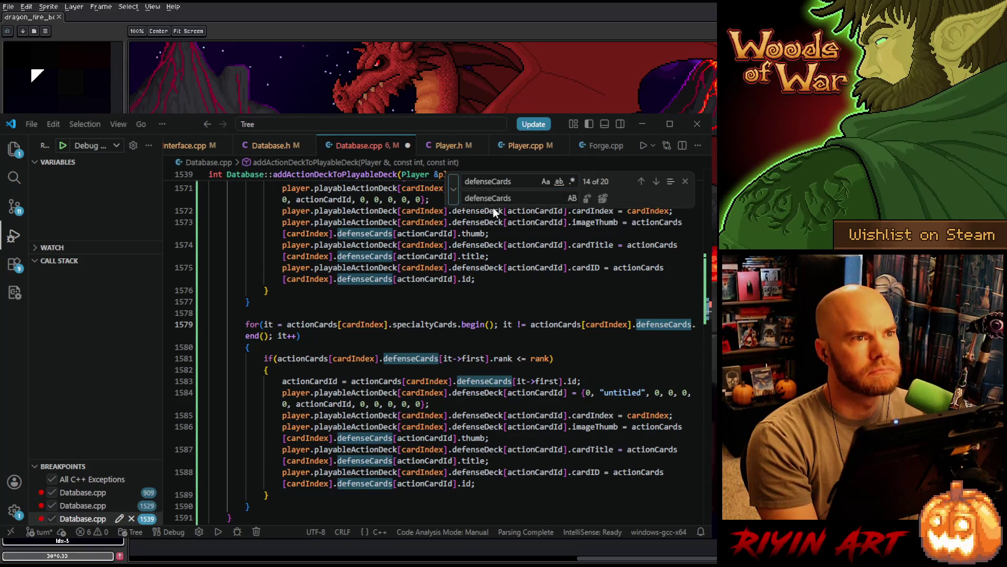
pyautogui.doubleClick(507, 199)
pyautogui.hotkey('ctrl', 'v')
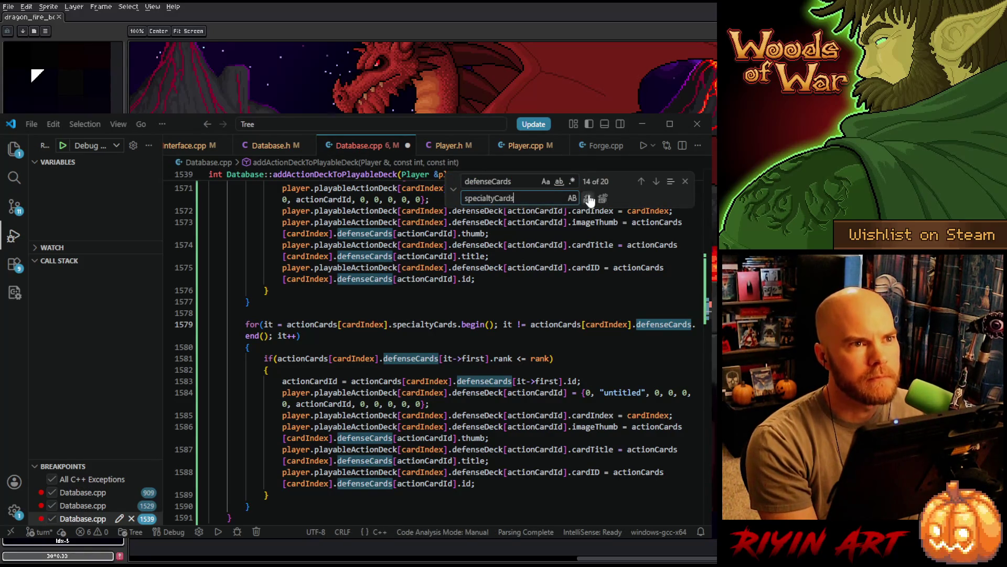
pyautogui.click(589, 198)
pyautogui.click(588, 198)
pyautogui.click(589, 199)
pyautogui.click(589, 199)
pyautogui.click(589, 198)
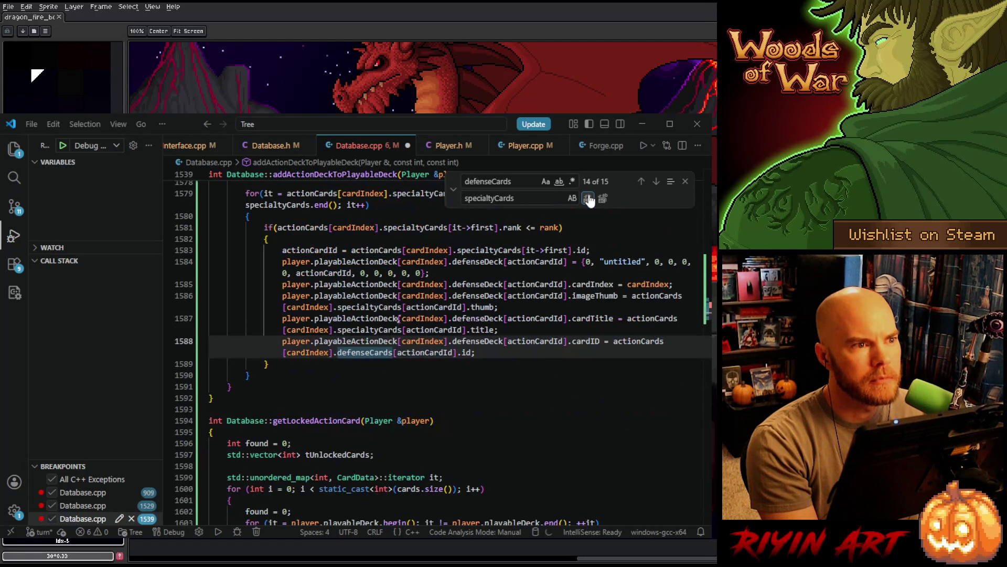
pyautogui.press('Return')
pyautogui.click(686, 182)
pyautogui.scroll(3, 529, 278)
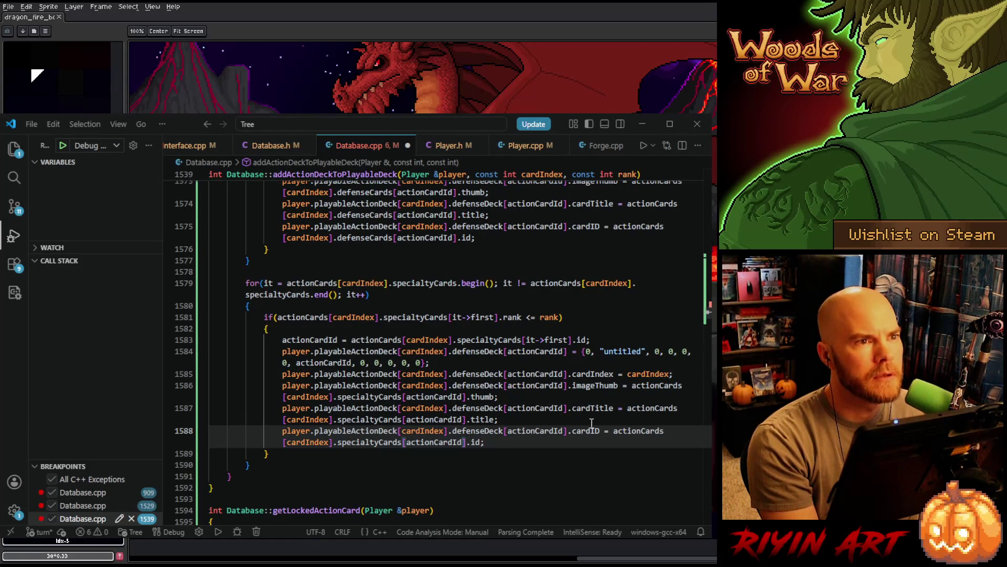
# Change defenseDeck to specialtyDeck on lines 1584–1588 of the specialtyCards loop
pyautogui.scroll(1, 463, 358)
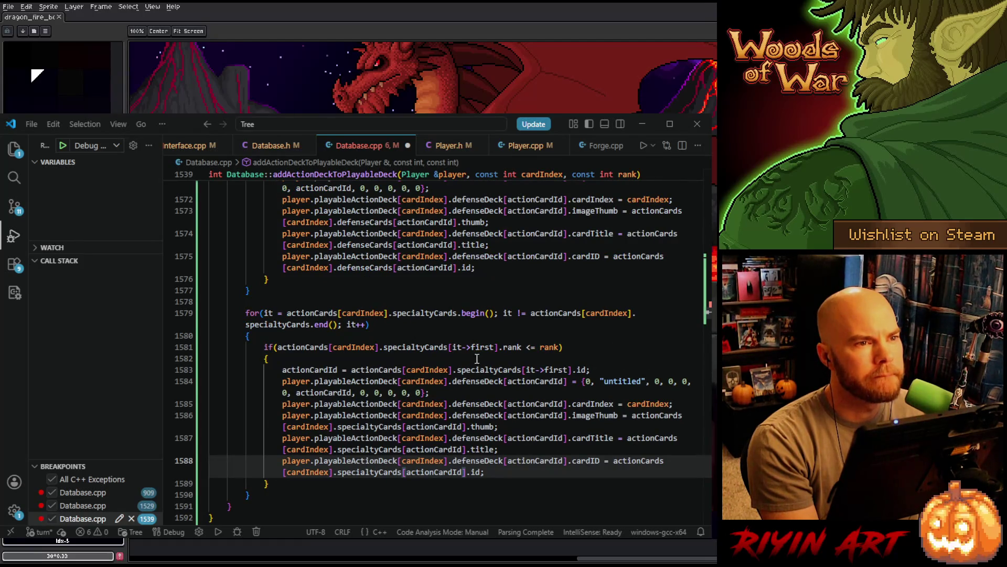
pyautogui.doubleClick(483, 381)
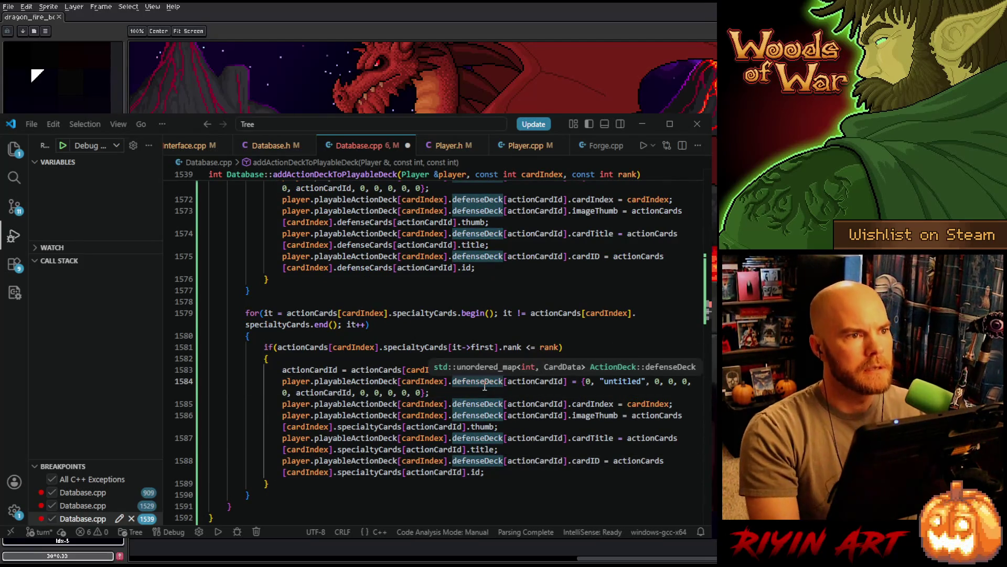
pyautogui.write('sp')
pyautogui.press('Tab')
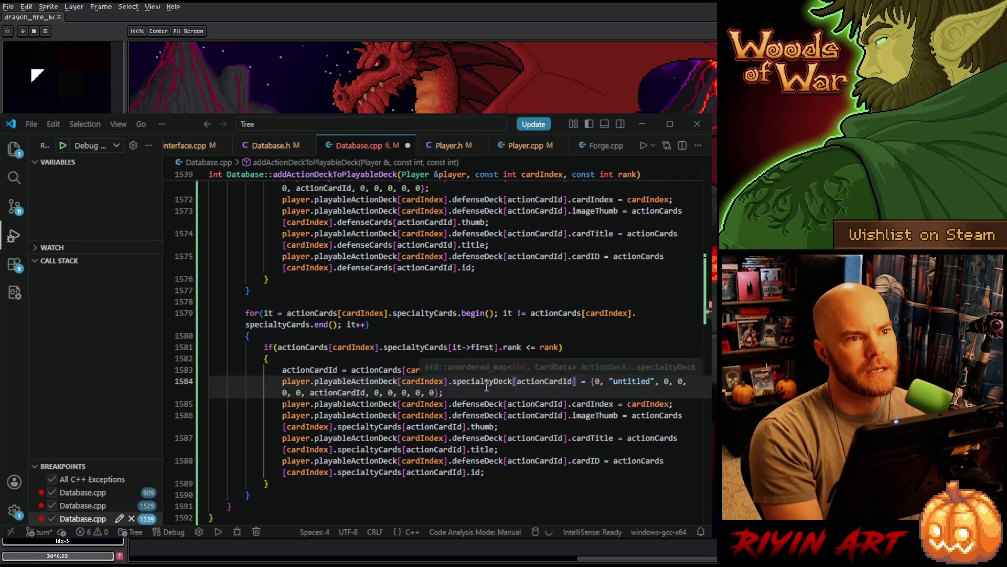
pyautogui.doubleClick(480, 404)
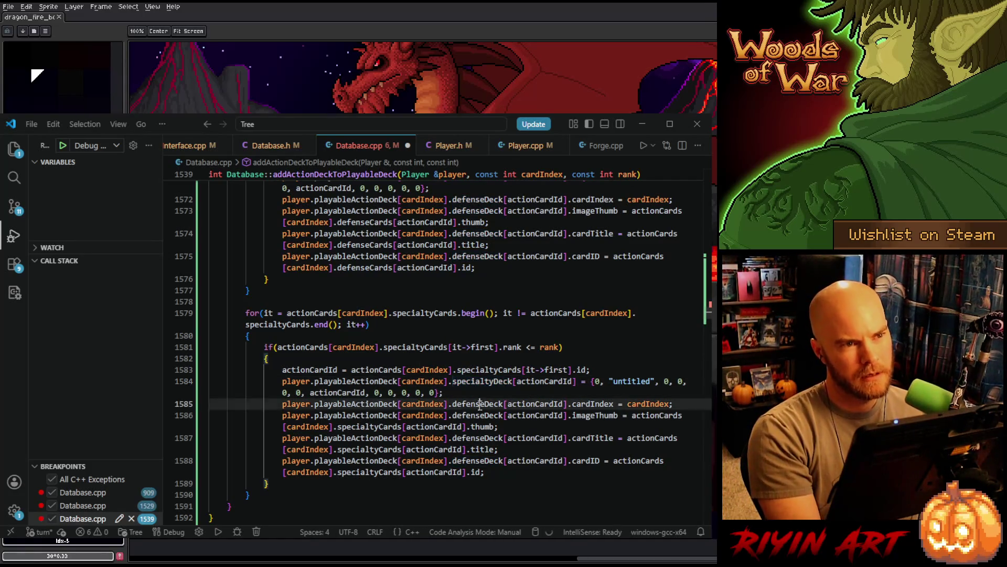
pyautogui.write('specialtyDeck')
pyautogui.doubleClick(478, 415)
pyautogui.write('specialtyDeck')
pyautogui.doubleClick(475, 438)
pyautogui.write('specialtyDeck')
pyautogui.click(472, 461)
pyautogui.doubleClick(473, 460)
pyautogui.hotkey('ctrl', 'v')
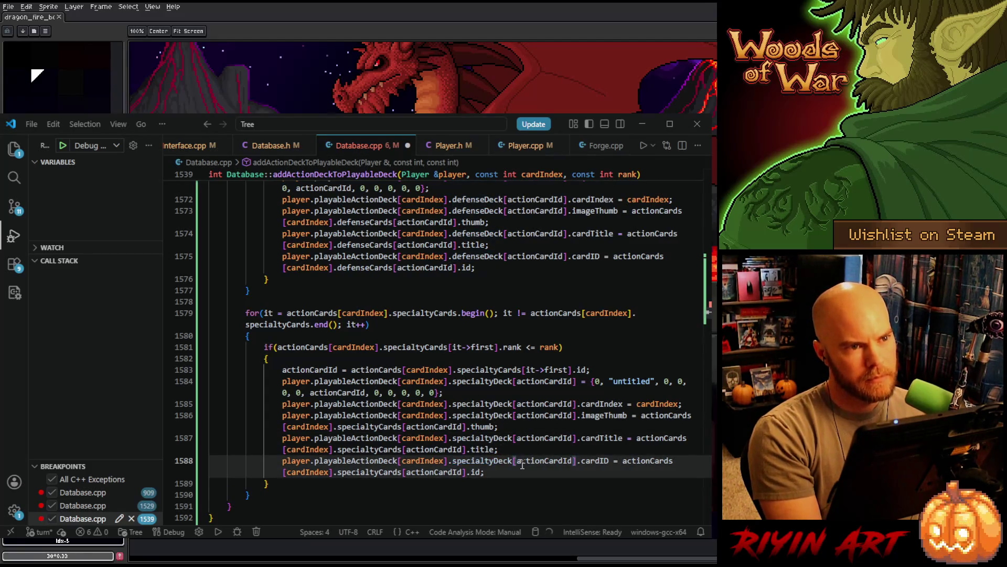
# Save Database.cpp and review the three loops
pyautogui.hotkey('ctrl', 's')
pyautogui.scroll(-2, 379, 344)
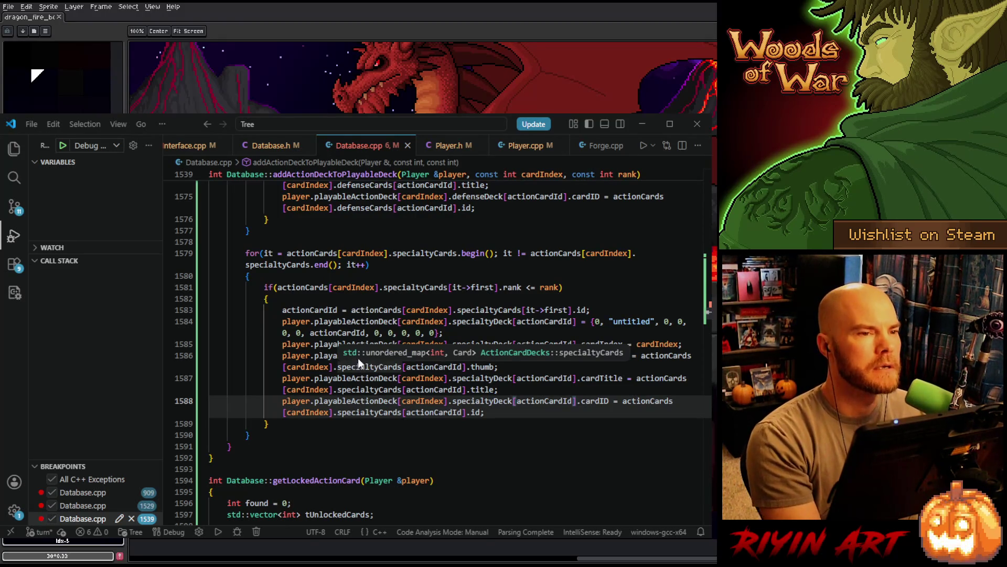
pyautogui.scroll(5, 362, 361)
pyautogui.scroll(10, 364, 361)
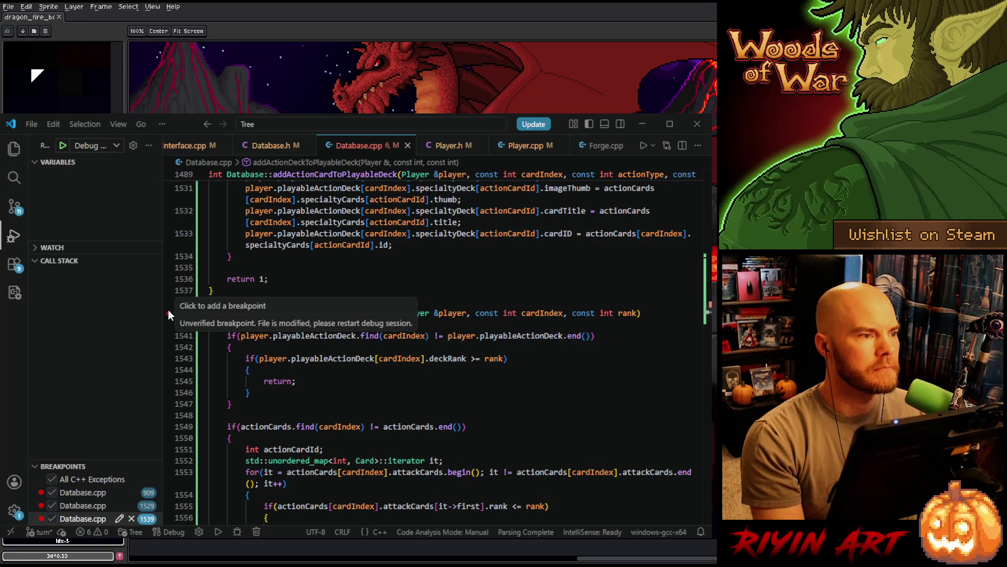
# Disable the Database.cpp breakpoints at lines 909, 1529 and 1539
pyautogui.click(52, 519)
pyautogui.click(51, 505)
pyautogui.click(52, 492)
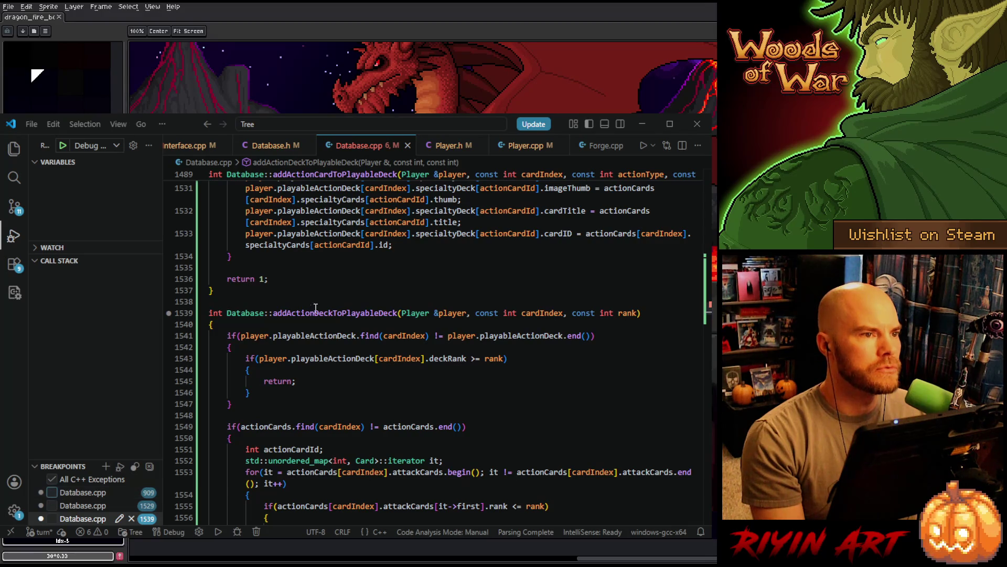
# Check the addActionDeckToPlayableDeck declaration at line 45 of Database.h, then return to Database.cpp
pyautogui.click(316, 304)
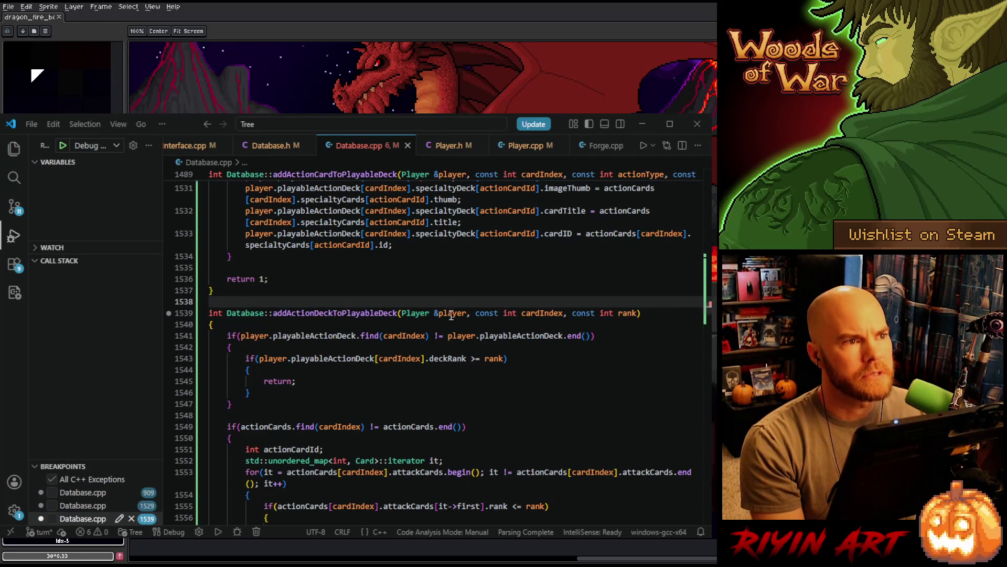
pyautogui.click(282, 153)
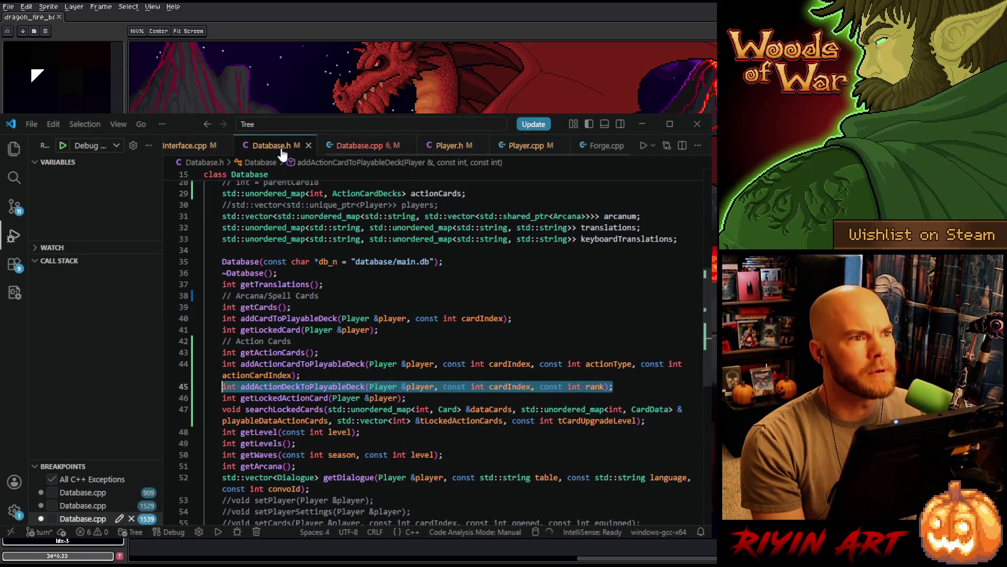
pyautogui.click(229, 387)
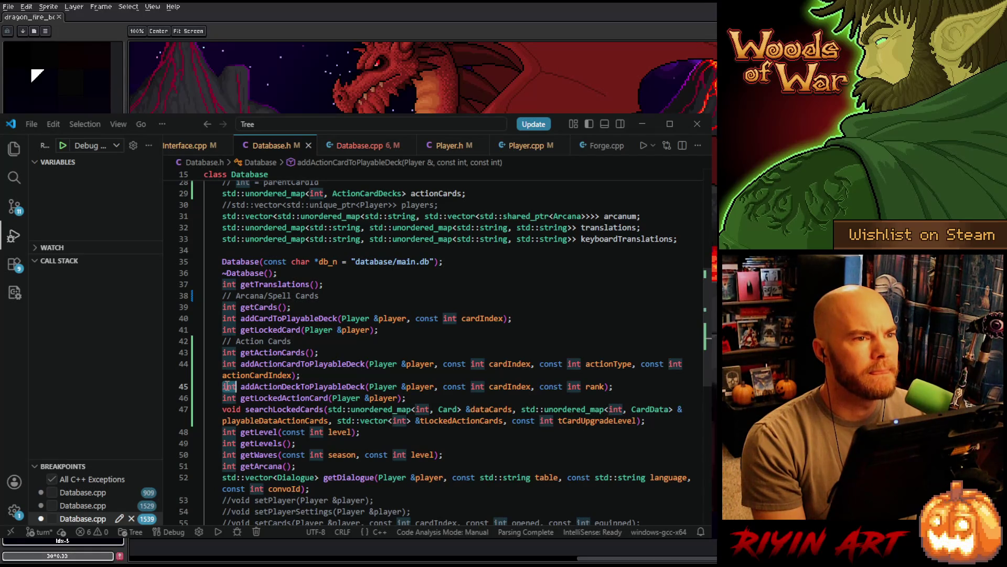
pyautogui.click(348, 147)
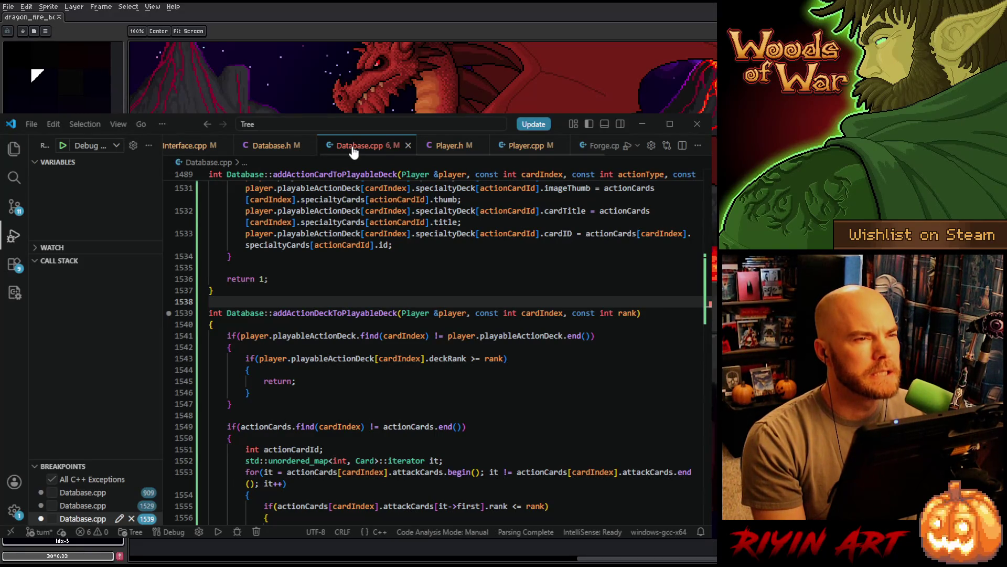
pyautogui.scroll(10, 470, 352)
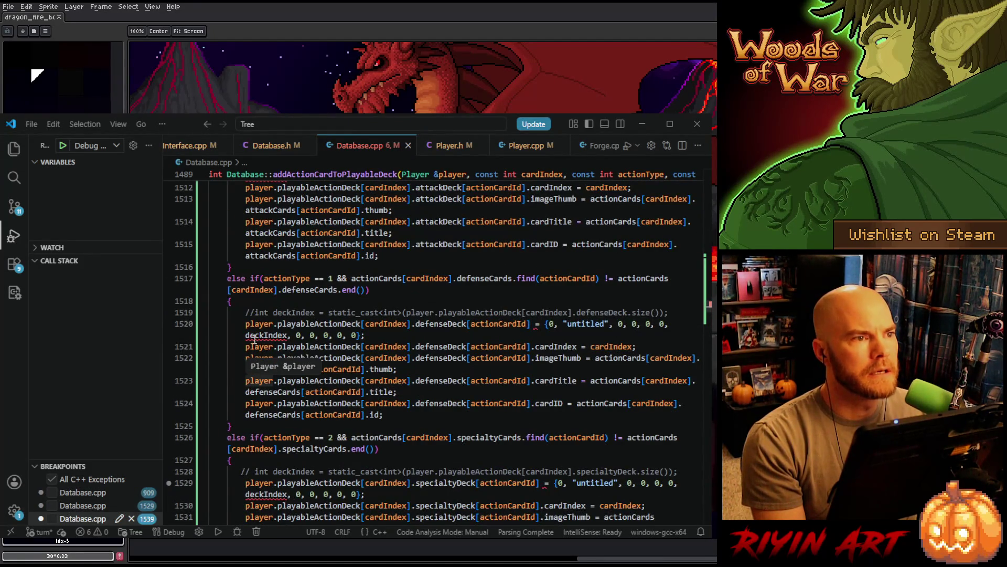
pyautogui.moveTo(255, 336)
pyautogui.click(287, 335)
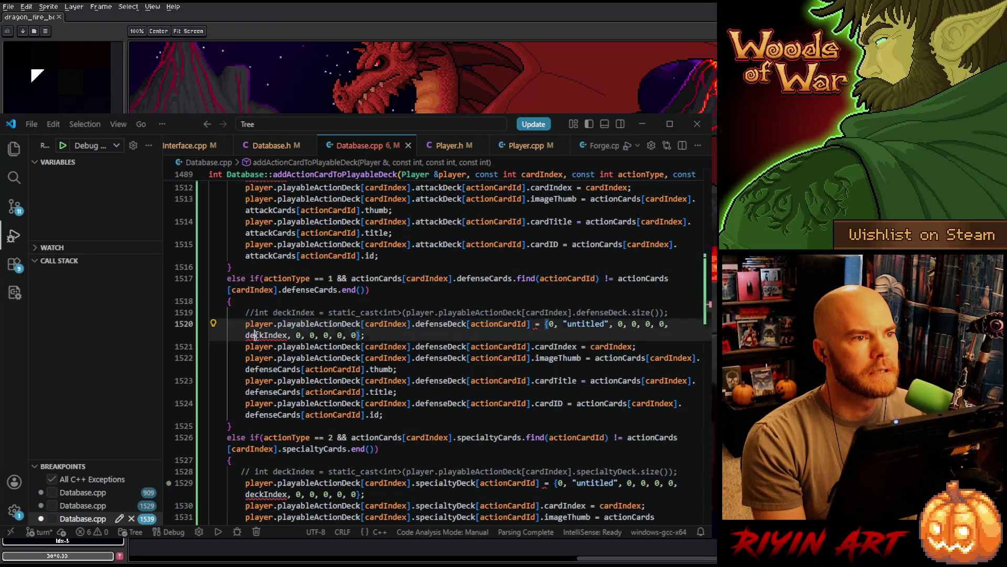
pyautogui.click(499, 326)
pyautogui.scroll(5, 573, 326)
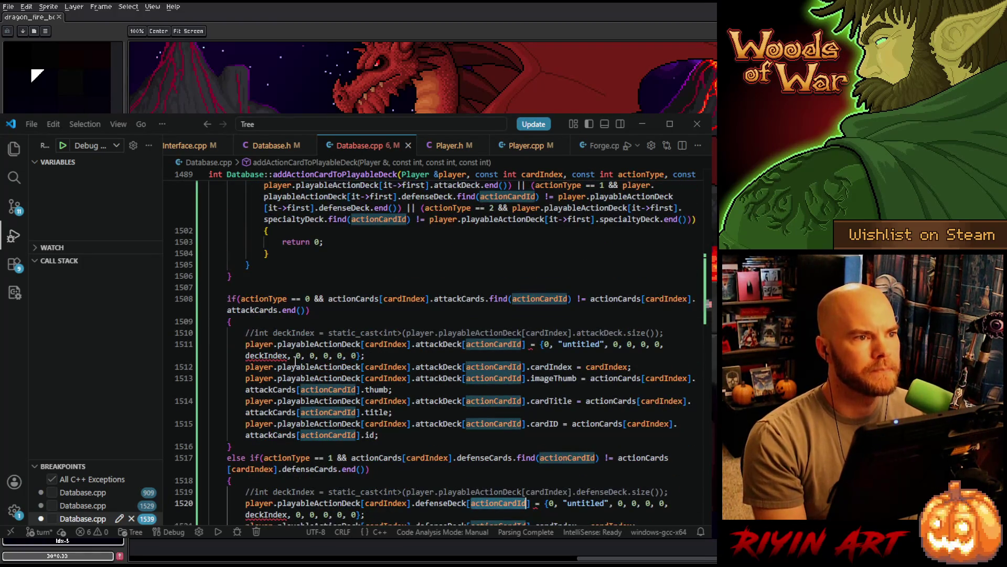
pyautogui.scroll(1, 573, 326)
pyautogui.click(311, 340)
pyautogui.scroll(4, 349, 405)
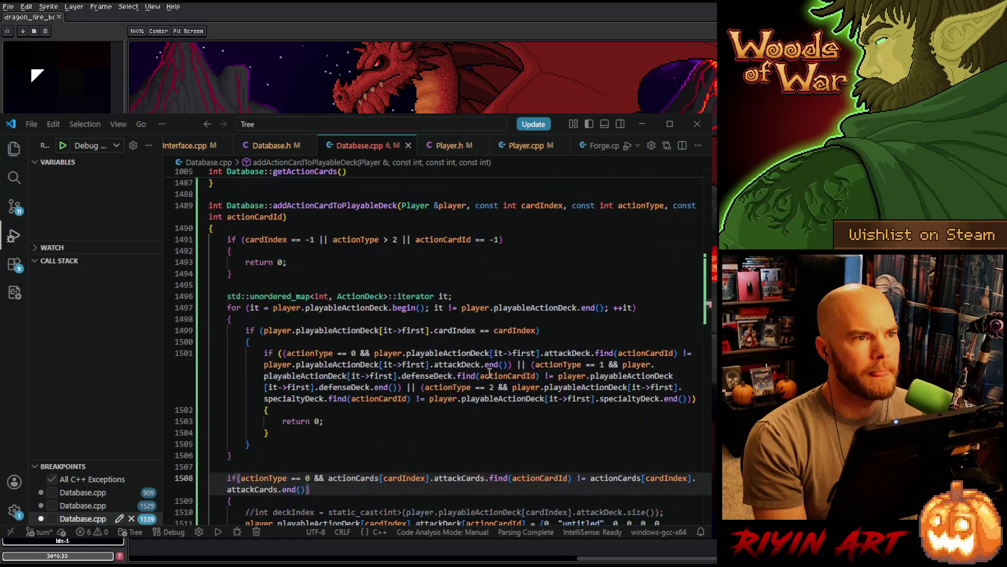
pyautogui.scroll(-4, 350, 405)
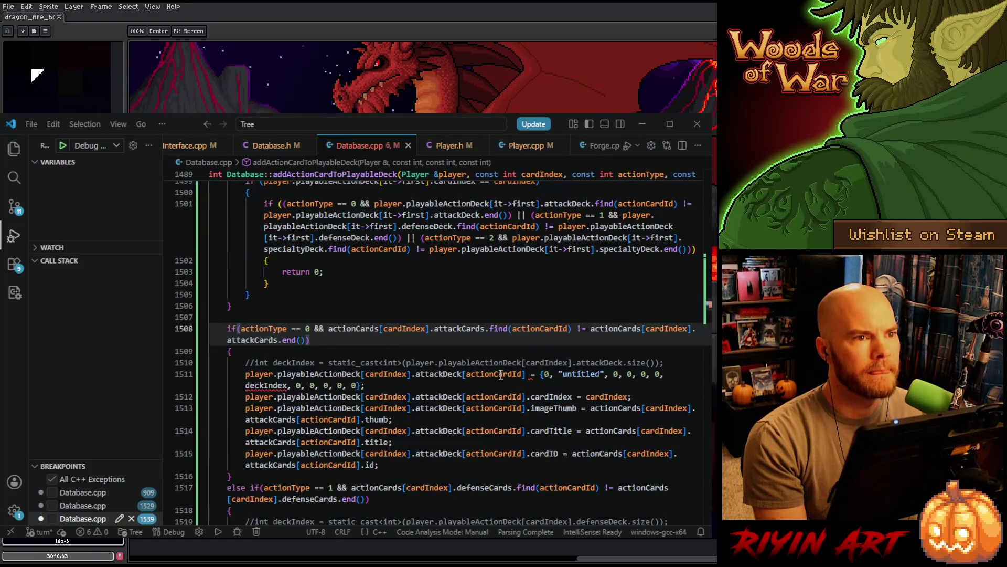
pyautogui.click(500, 375)
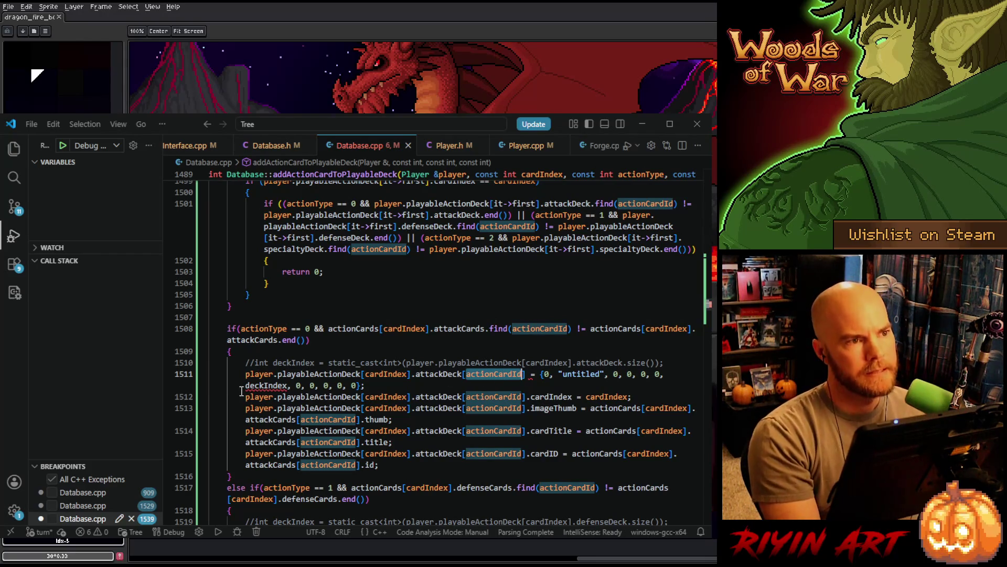
pyautogui.doubleClick(271, 383)
pyautogui.write('actionCardId')
pyautogui.scroll(-4, 363, 372)
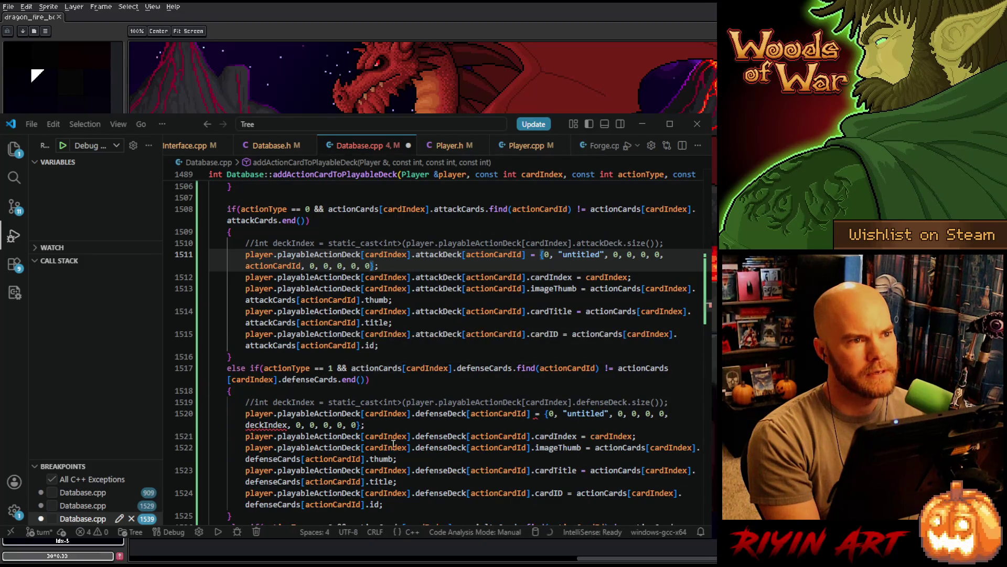
pyautogui.doubleClick(272, 424)
pyautogui.write('actionCardId')
pyautogui.scroll(-5, 273, 428)
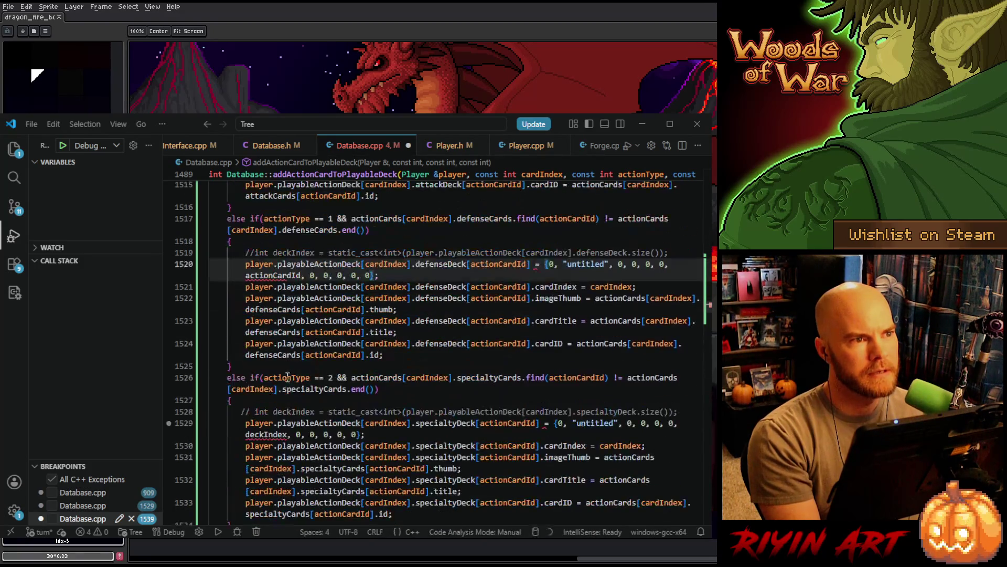
pyautogui.doubleClick(273, 431)
pyautogui.write('actionCardId')
pyautogui.scroll(-4, 390, 436)
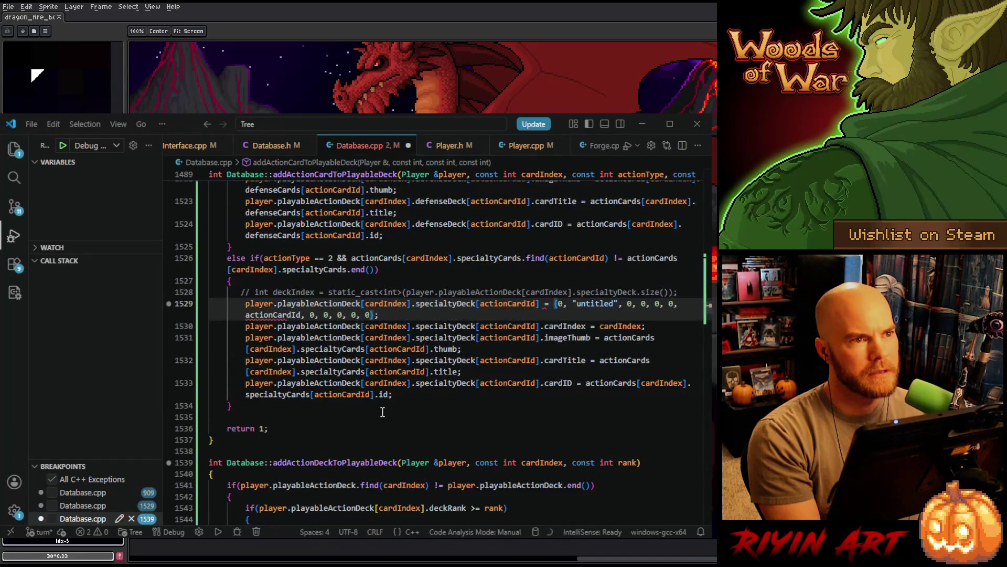
pyautogui.hotkey('ctrl', 's')
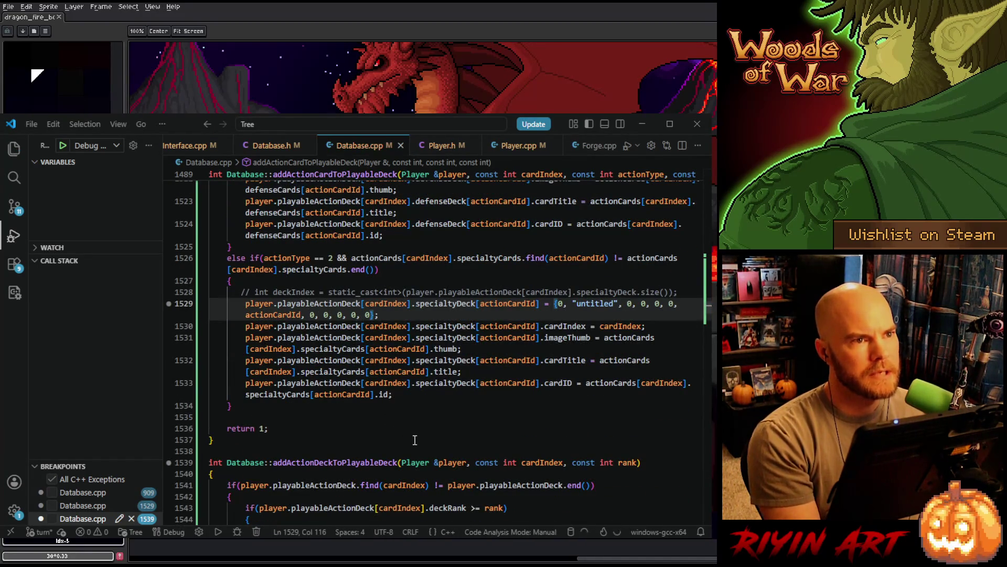
pyautogui.scroll(-10, 415, 440)
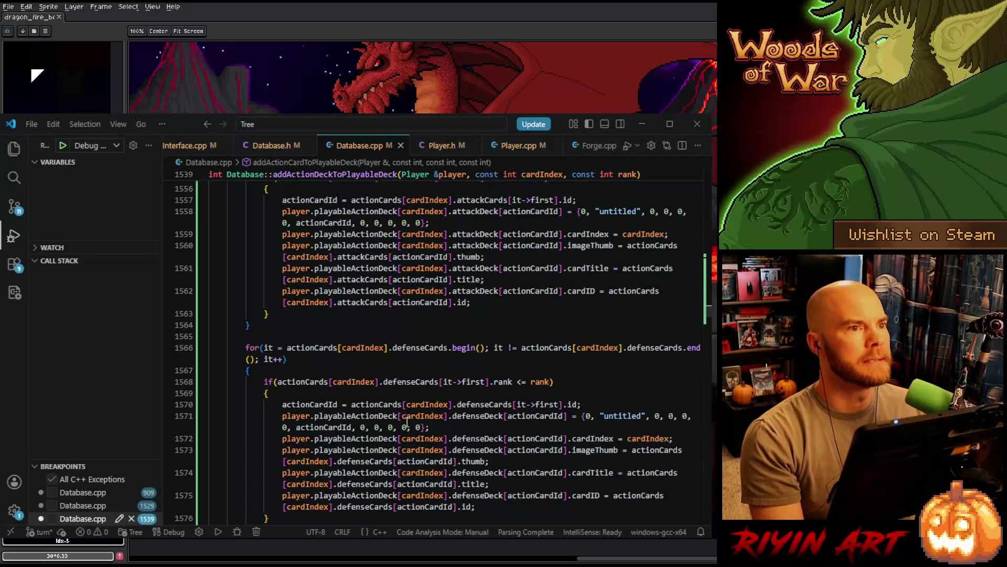
pyautogui.scroll(-9, 408, 425)
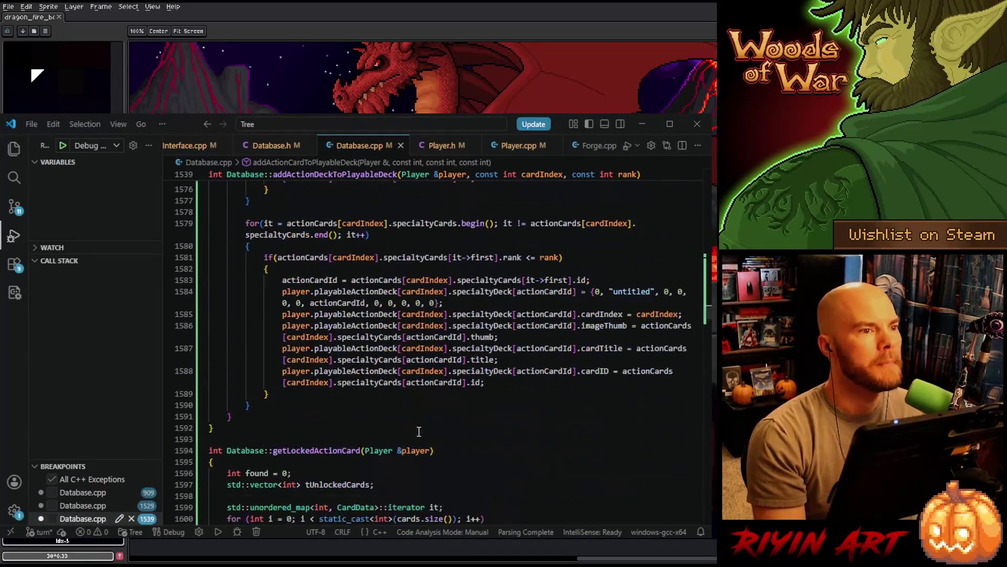
pyautogui.click(413, 415)
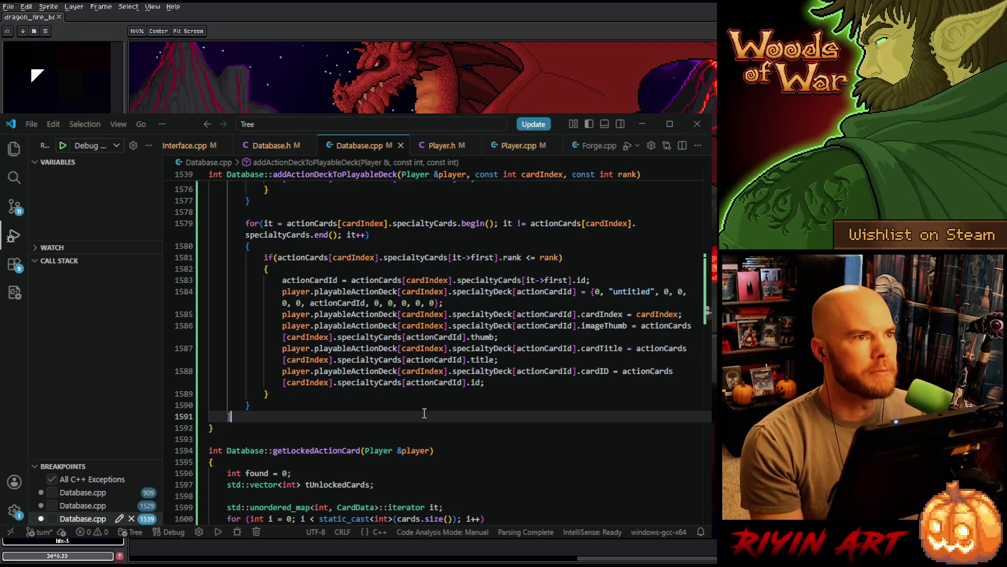
pyautogui.scroll(2, 399, 406)
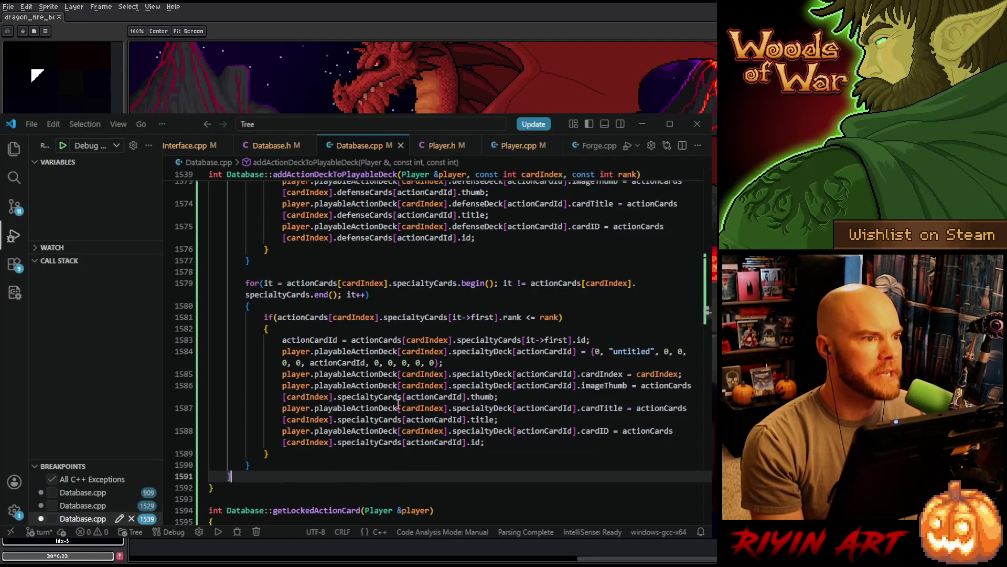
pyautogui.scroll(-6, 399, 407)
pyautogui.scroll(6, 399, 415)
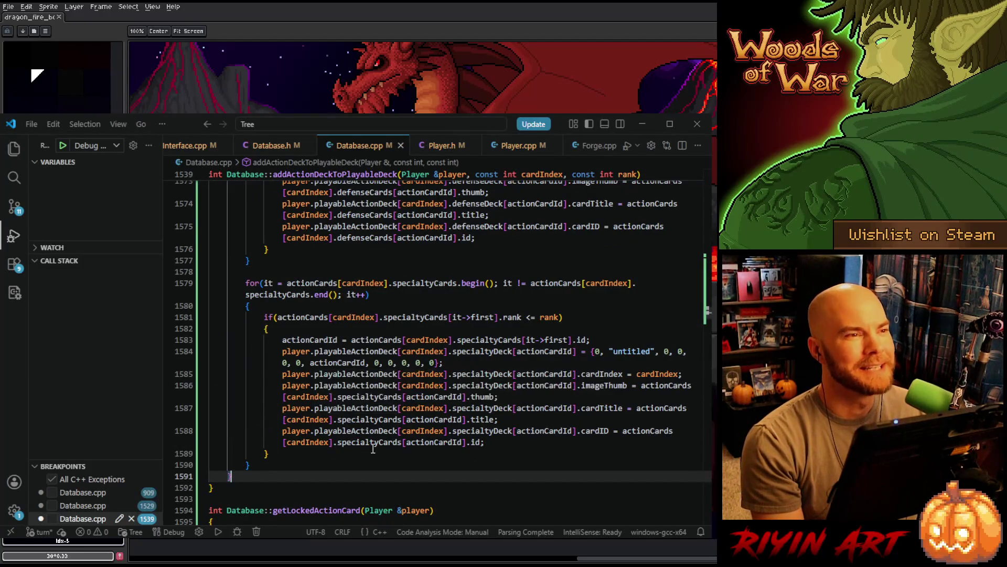
pyautogui.scroll(3, 373, 430)
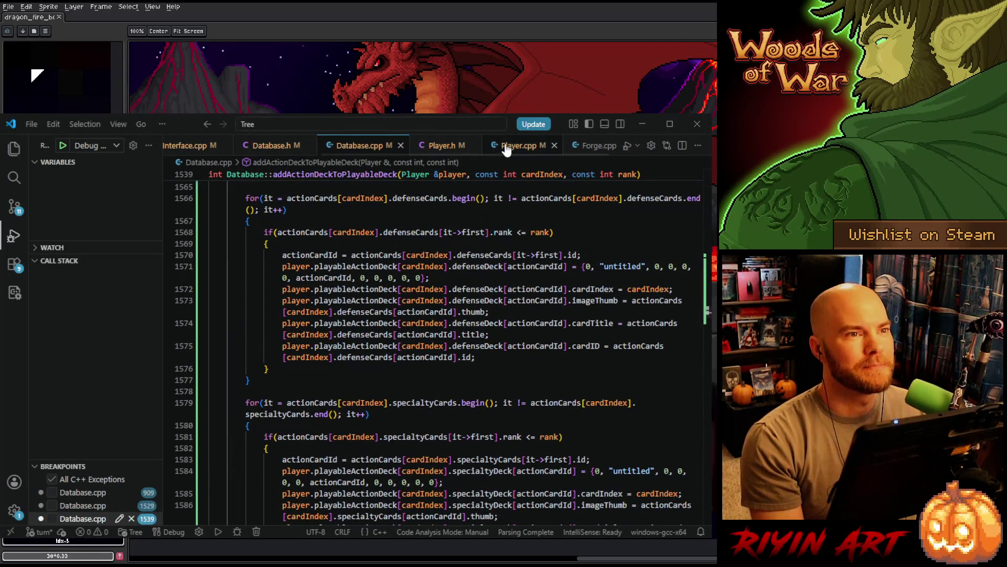
pyautogui.scroll(-1, 620, 142)
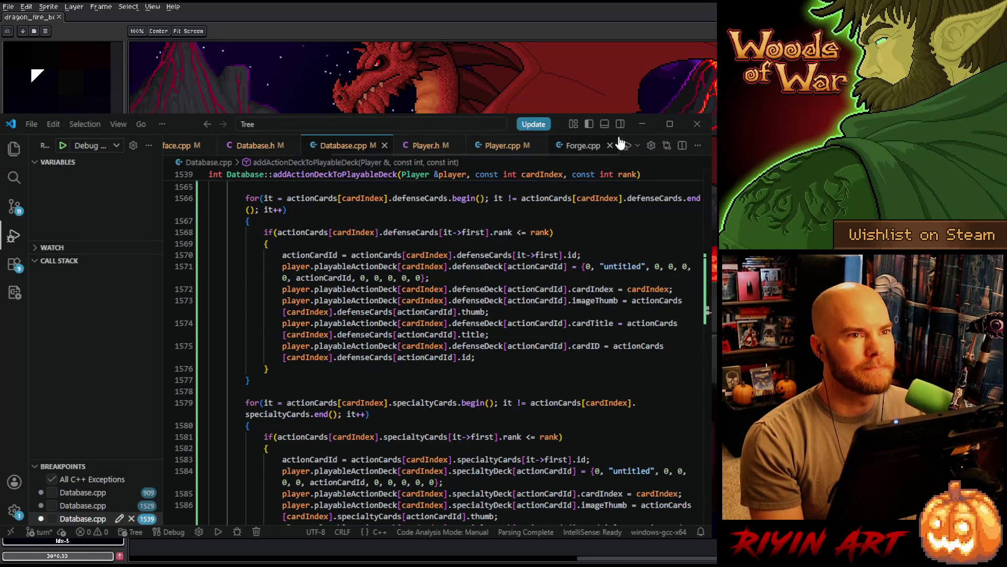
pyautogui.click(584, 145)
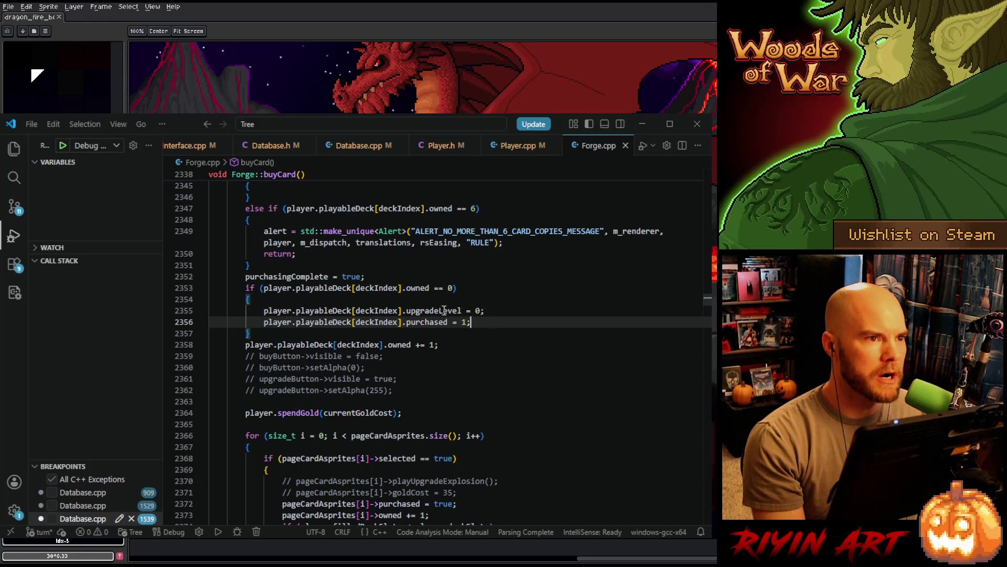
# After purchased = 1, begin a database.addActionDeckToPlayableDeck(player, call
pyautogui.press('Return')
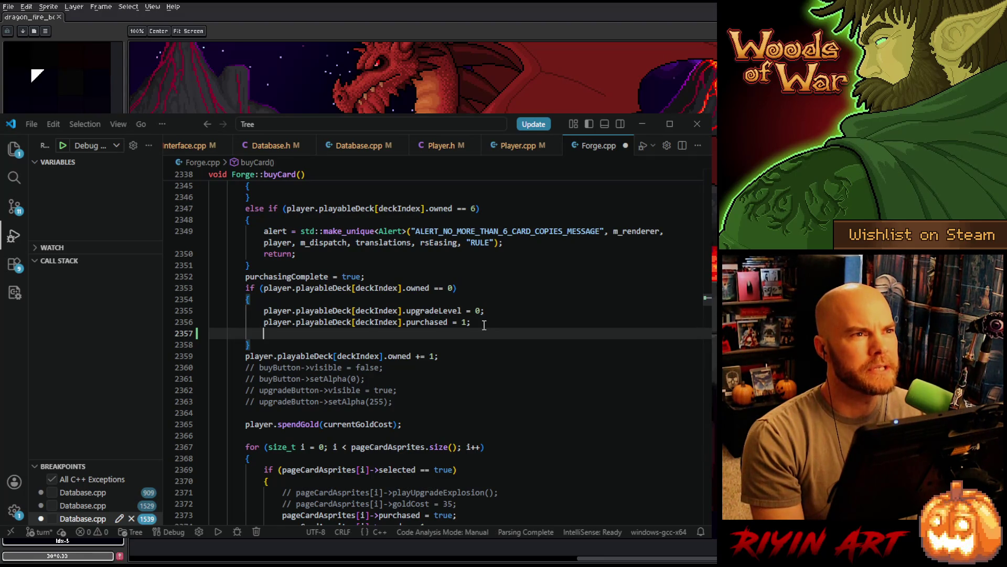
pyautogui.write('d')
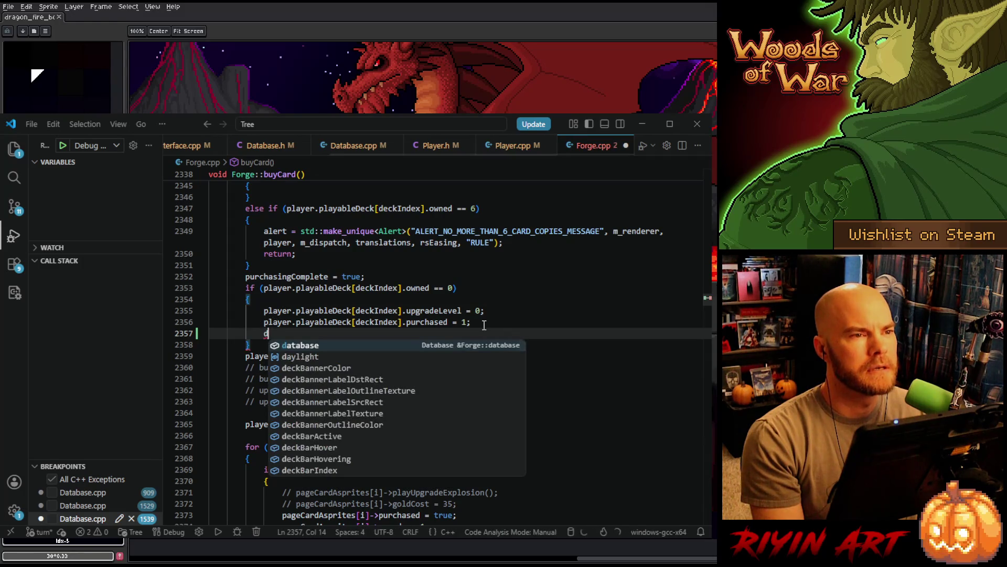
pyautogui.write('atabase.')
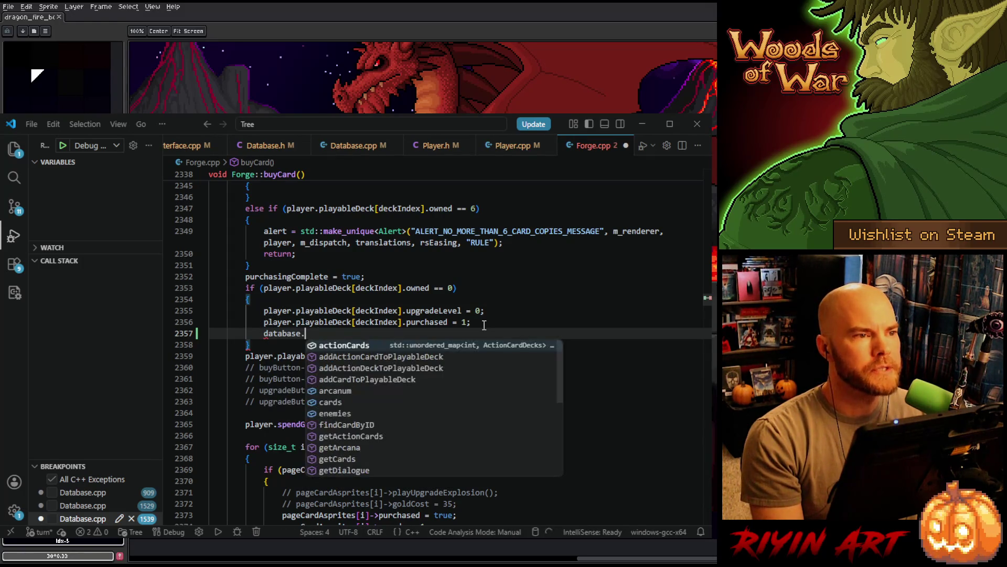
pyautogui.write('add')
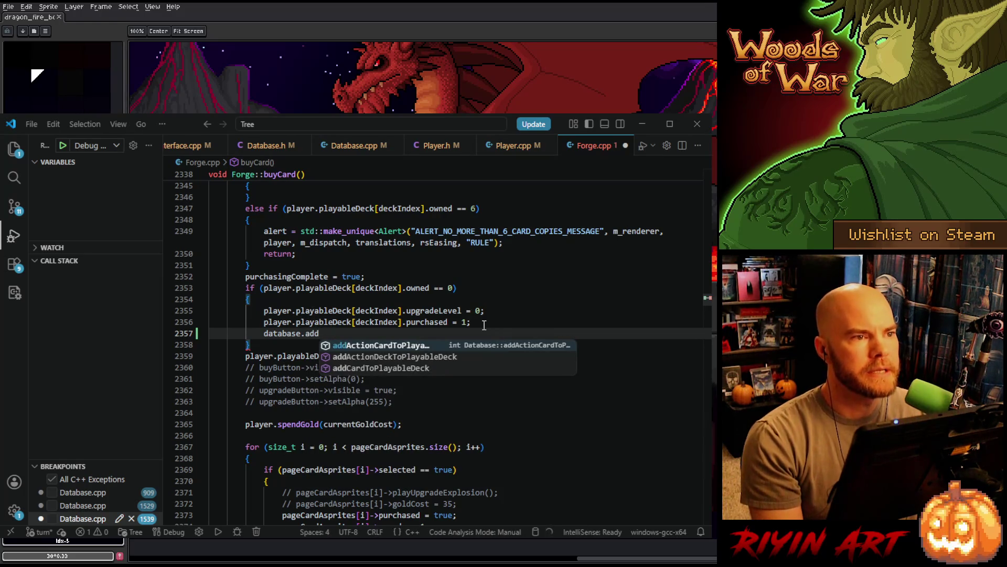
pyautogui.press('Down')
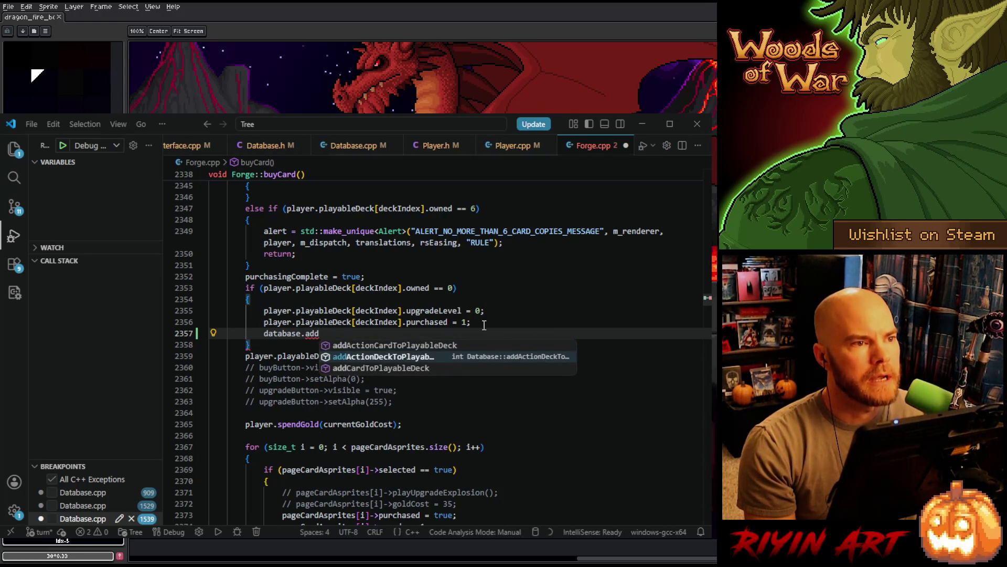
pyautogui.press('Tab')
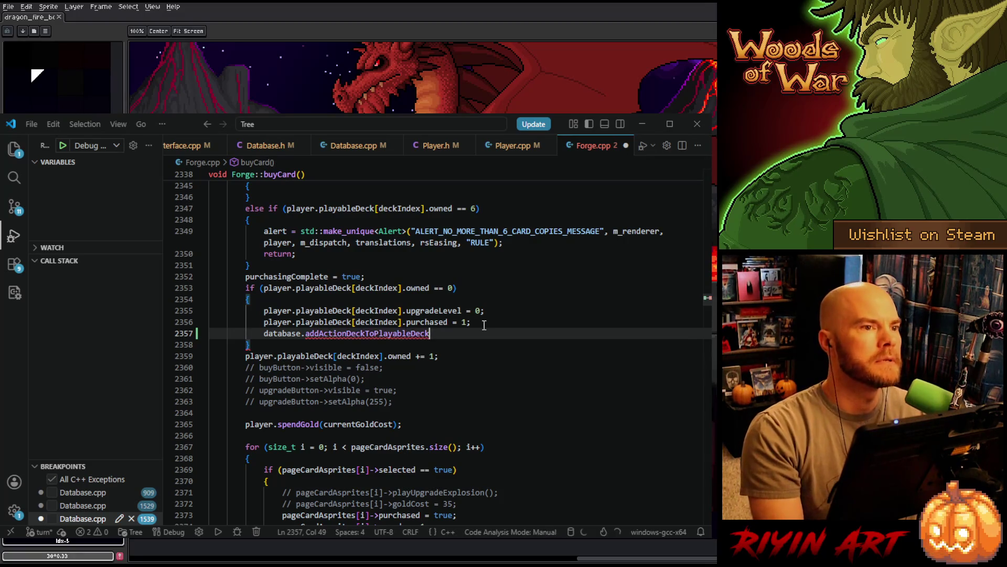
pyautogui.write('(player,')
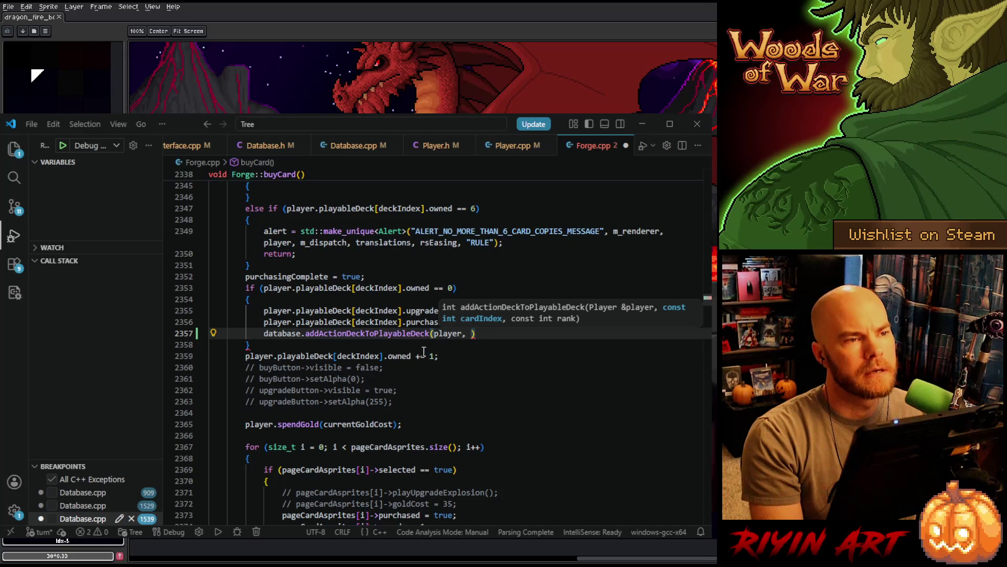
# Finish the arguments with player.playableDeck[deckIndex].cardIndex and 0, then save Forge.cpp
pyautogui.write('player.')
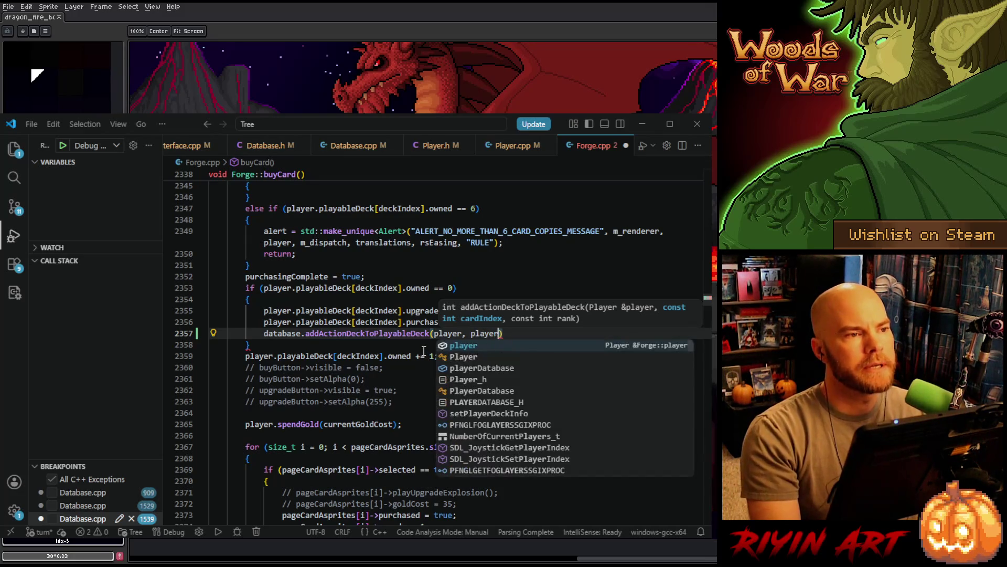
pyautogui.write('play')
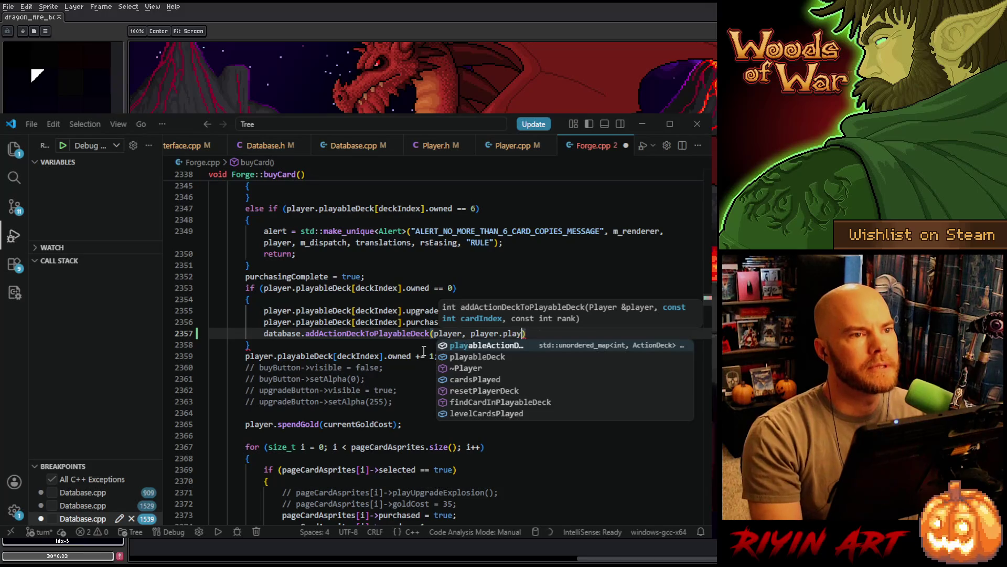
pyautogui.press('Down')
pyautogui.press('Return')
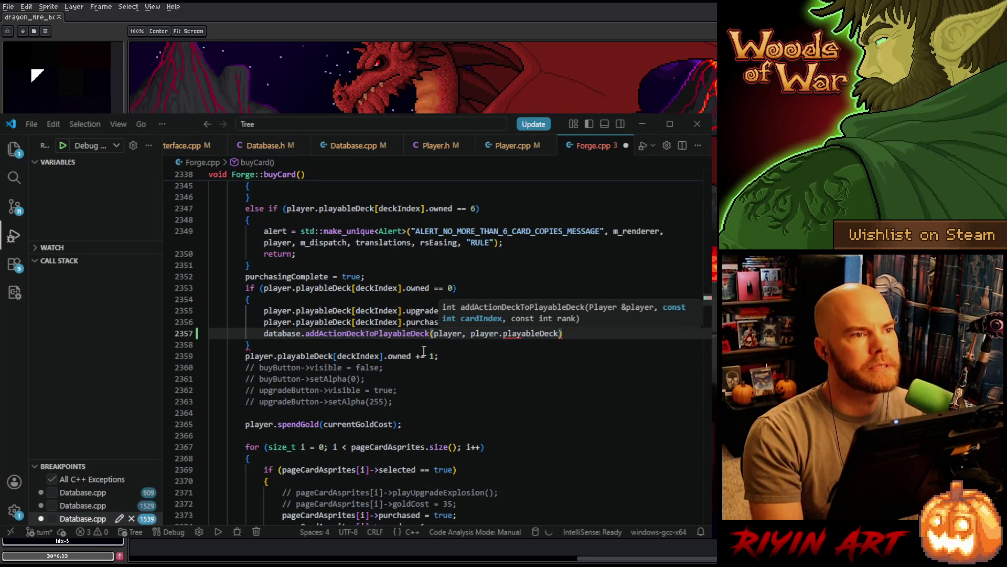
pyautogui.write('[deckIn')
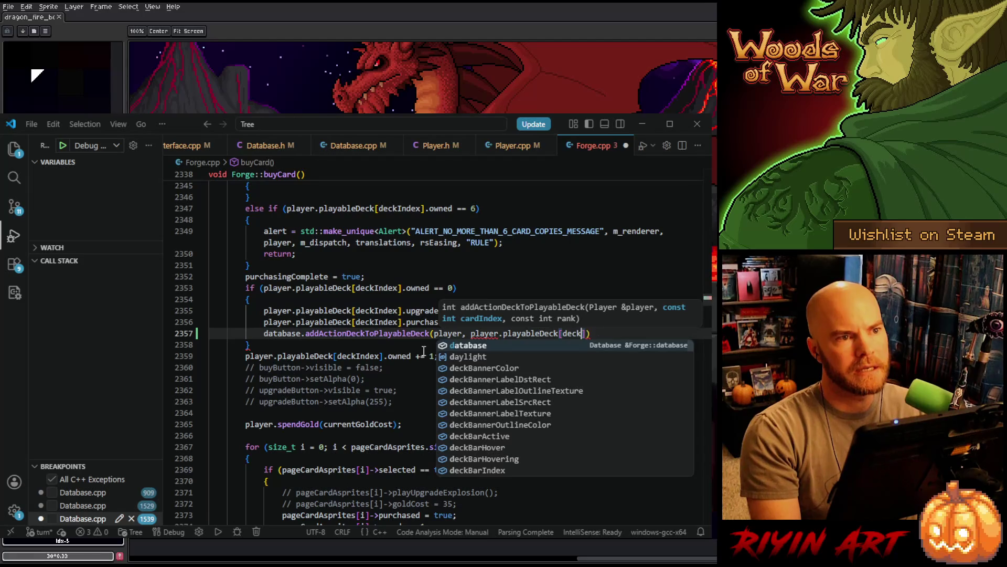
pyautogui.press('Return')
pyautogui.write(']')
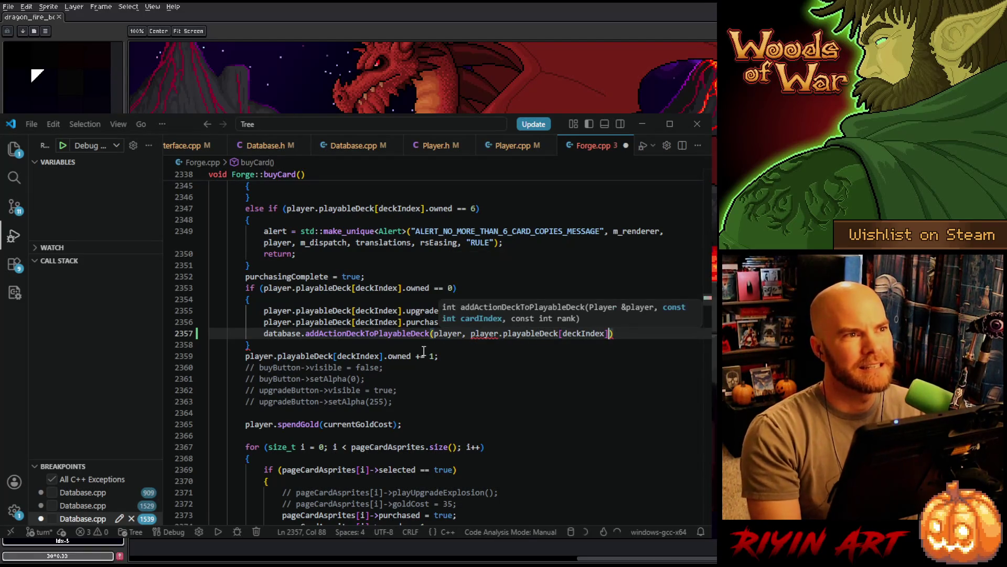
pyautogui.write(',')
pyautogui.press('BackSpace')
pyautogui.write('.')
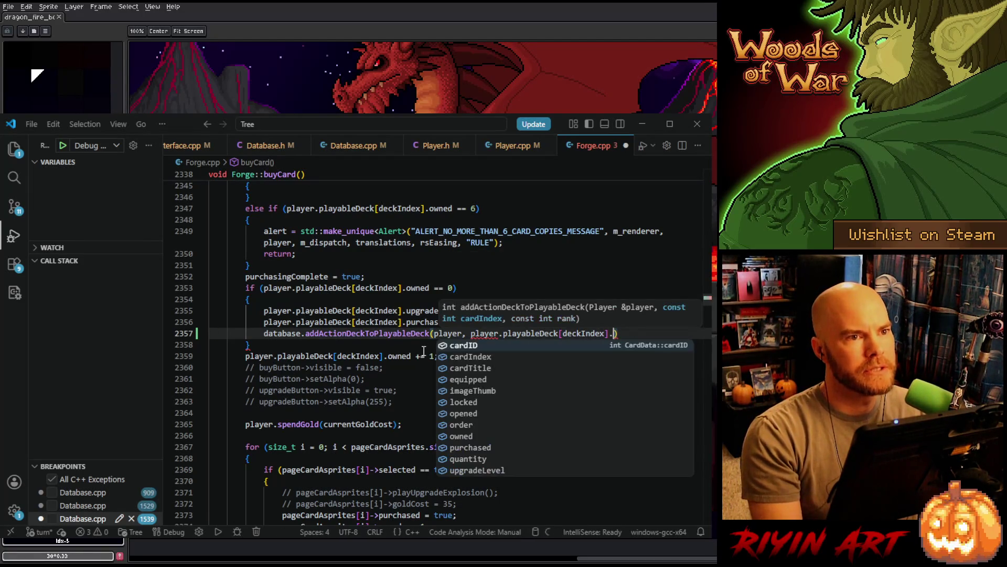
pyautogui.write('cardIn')
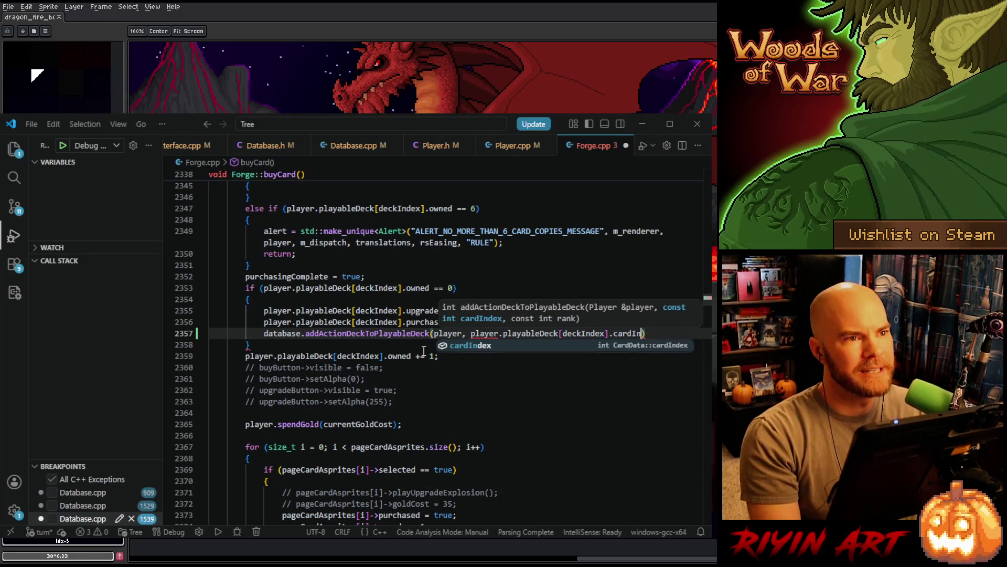
pyautogui.press('Return')
pyautogui.write(', -')
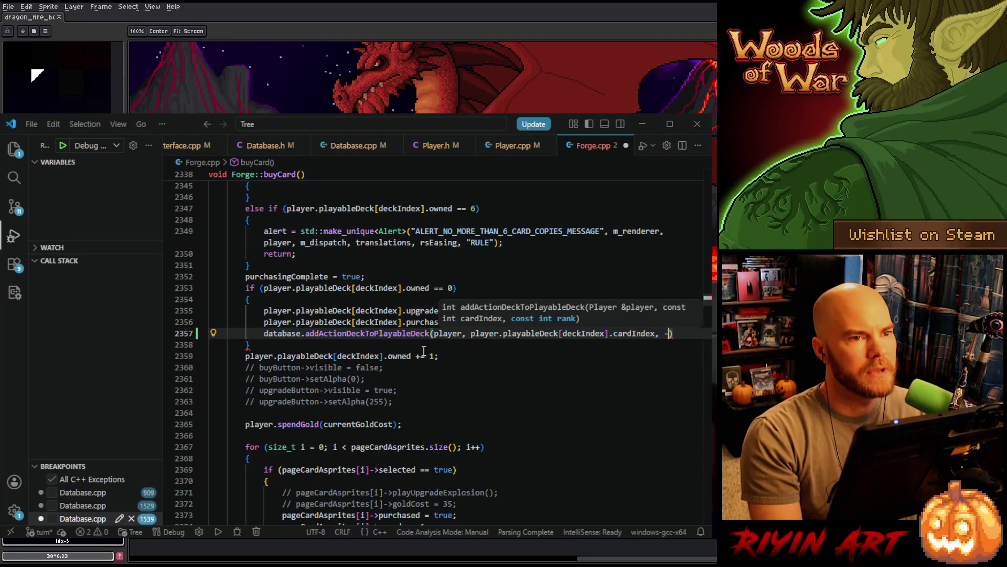
pyautogui.write('0);')
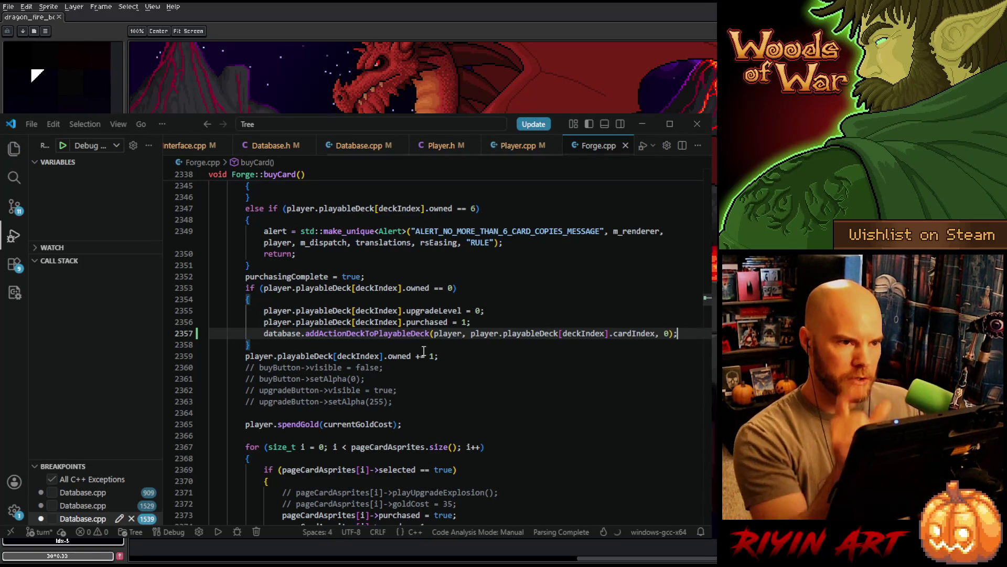
pyautogui.hotkey('ctrl', 's')
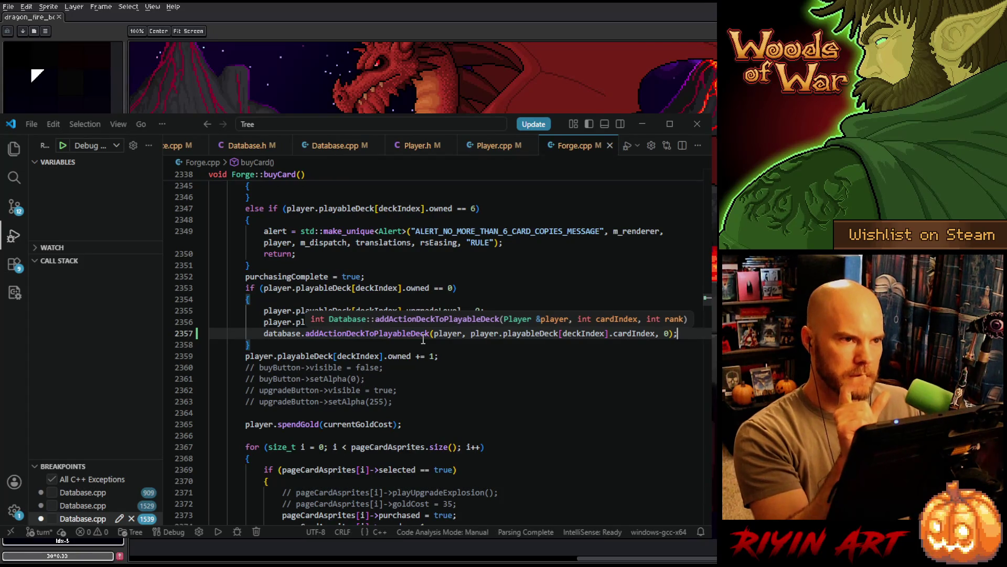
pyautogui.click(472, 356)
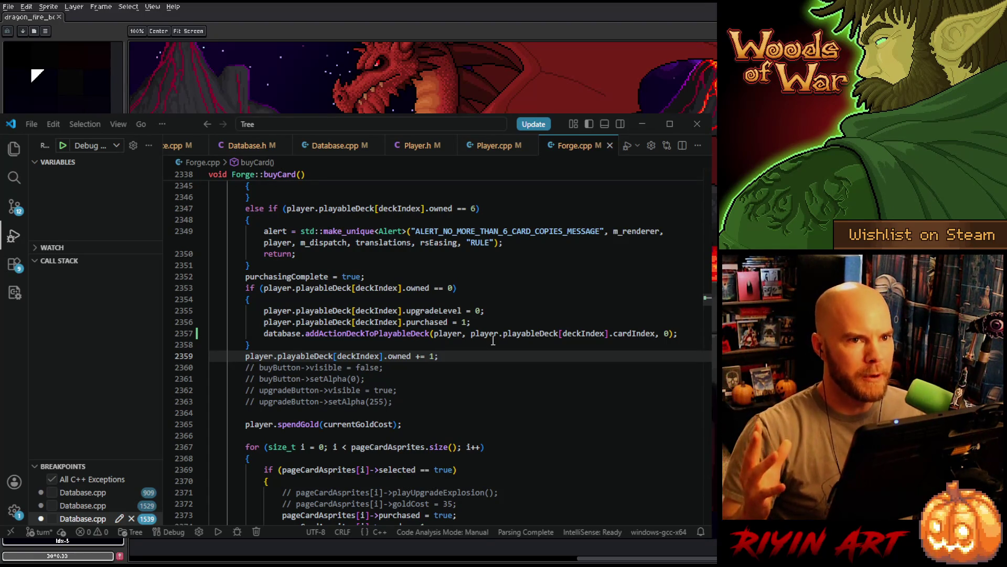
# Minimize VS Code to reveal the dragon_fire artwork and bring up Aseprite's File menu
pyautogui.click(643, 124)
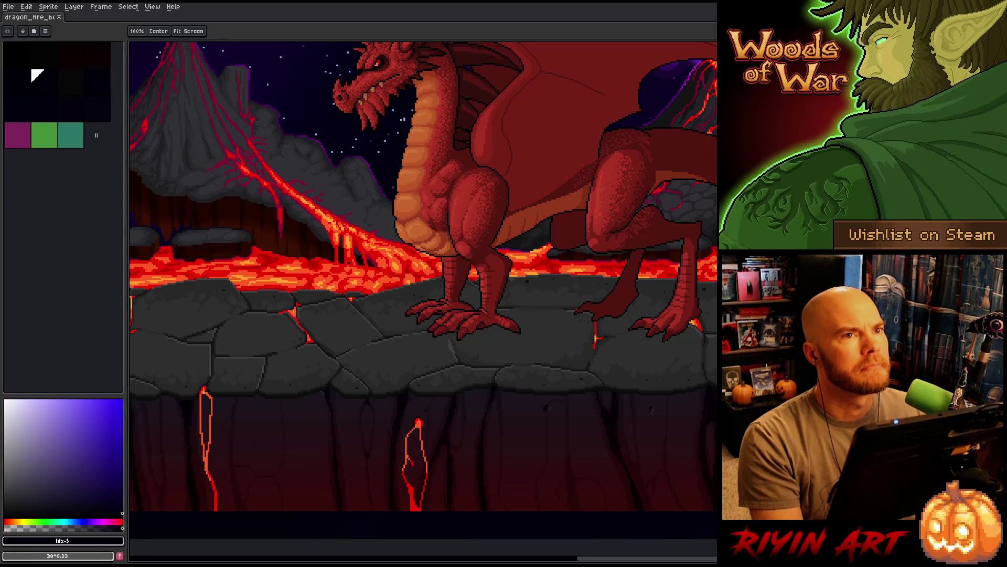
pyautogui.click(8, 7)
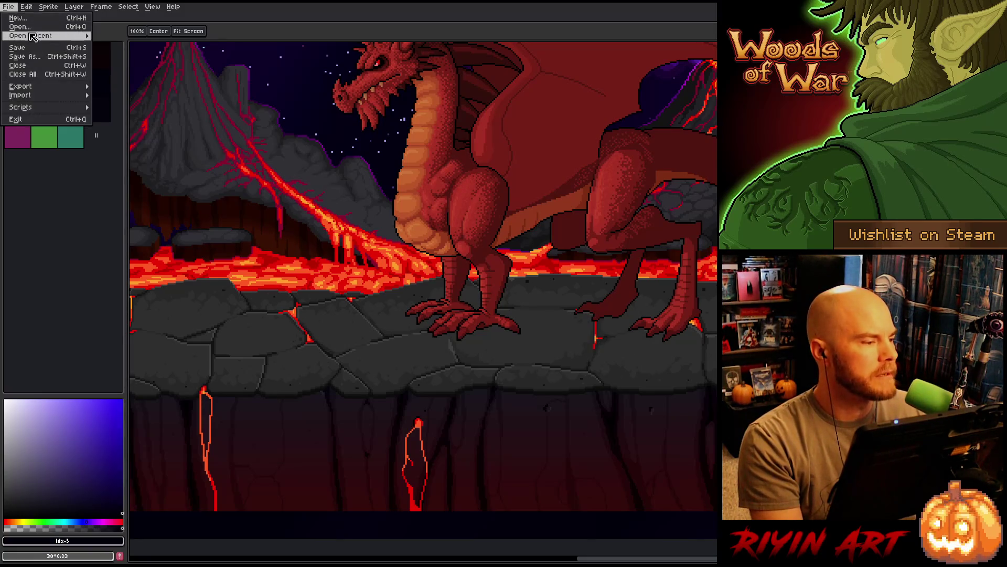
# Open the gant_action file from the TreeRevenge art folder
pyautogui.click(35, 27)
pyautogui.click(383, 108)
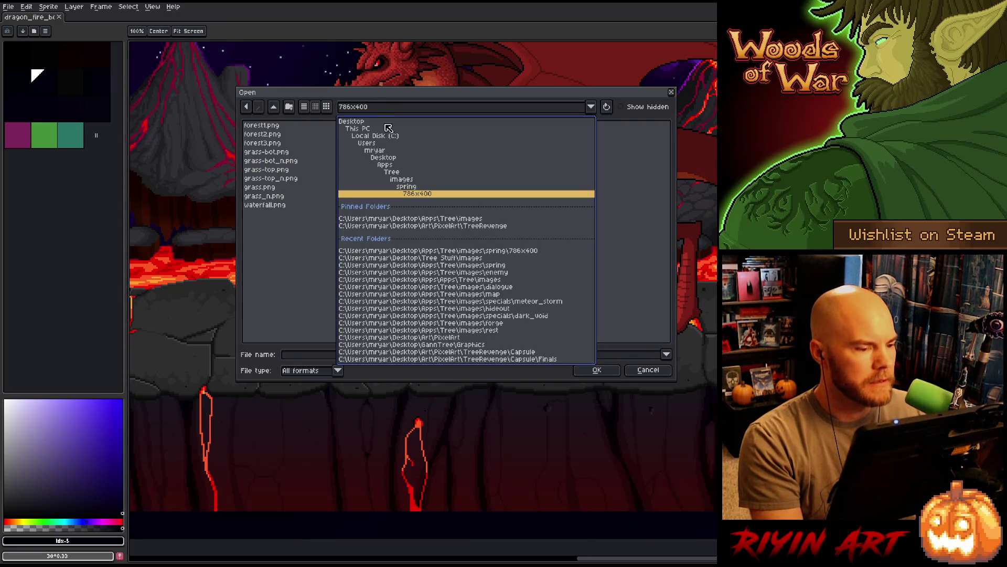
pyautogui.click(439, 221)
pyautogui.click(399, 108)
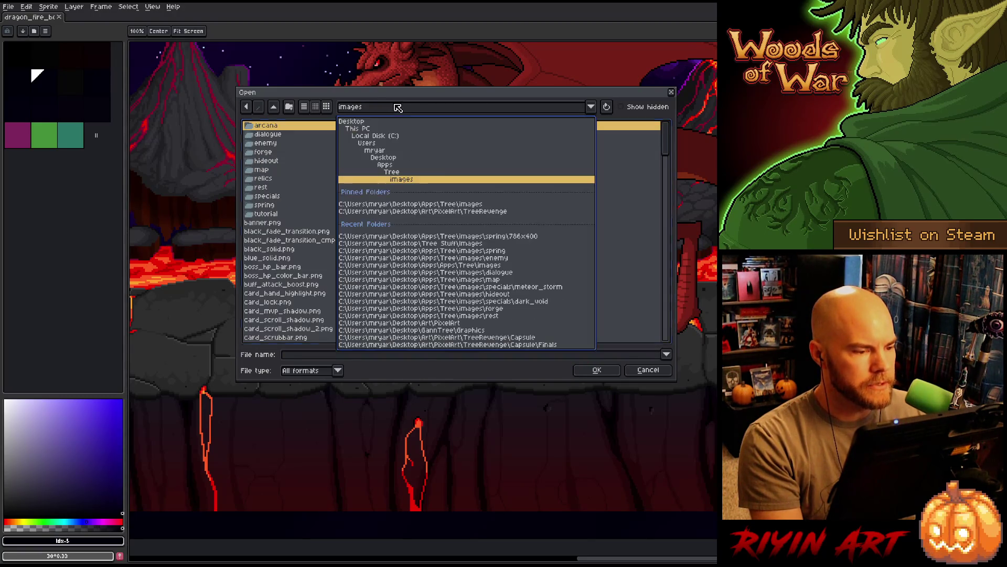
pyautogui.click(455, 212)
pyautogui.scroll(-5, 395, 275)
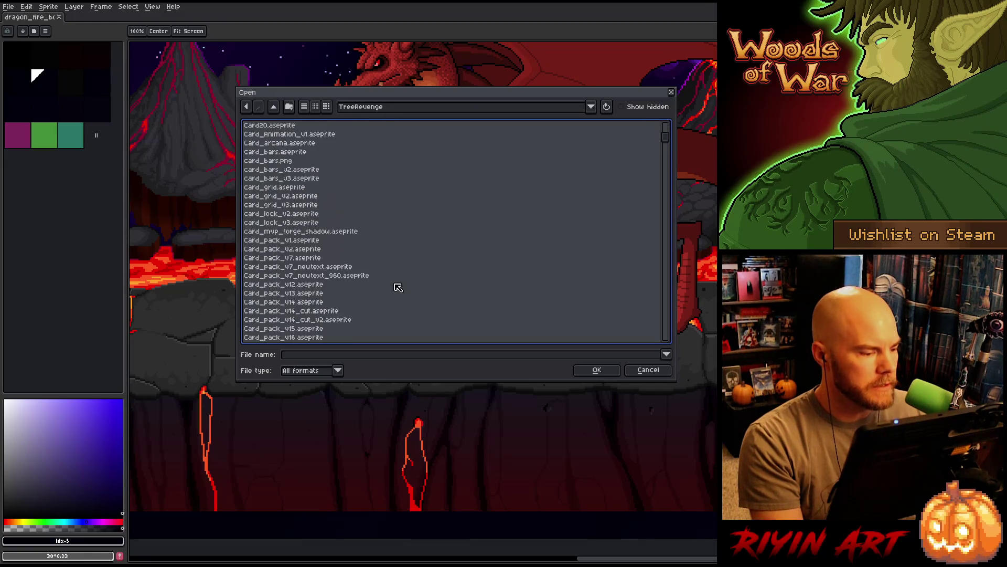
pyautogui.click(350, 282)
pyautogui.write('GameOver_v1.aseprite')
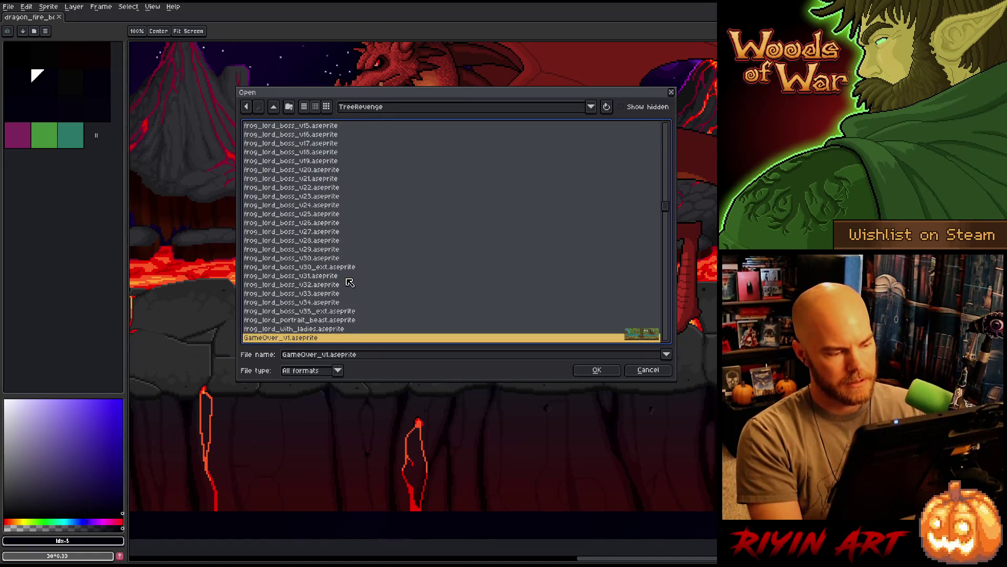
pyautogui.scroll(-6, 350, 282)
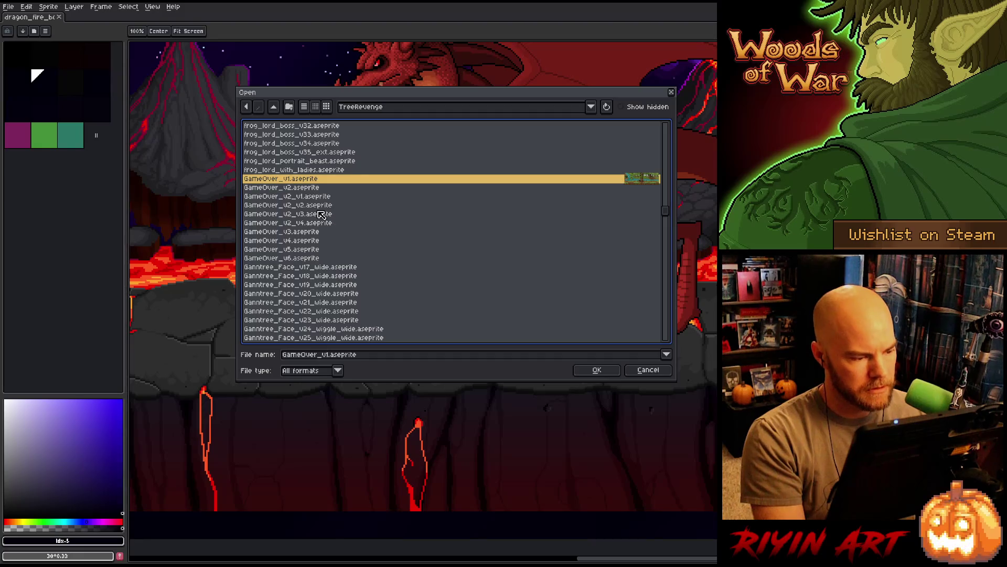
pyautogui.scroll(-10, 321, 214)
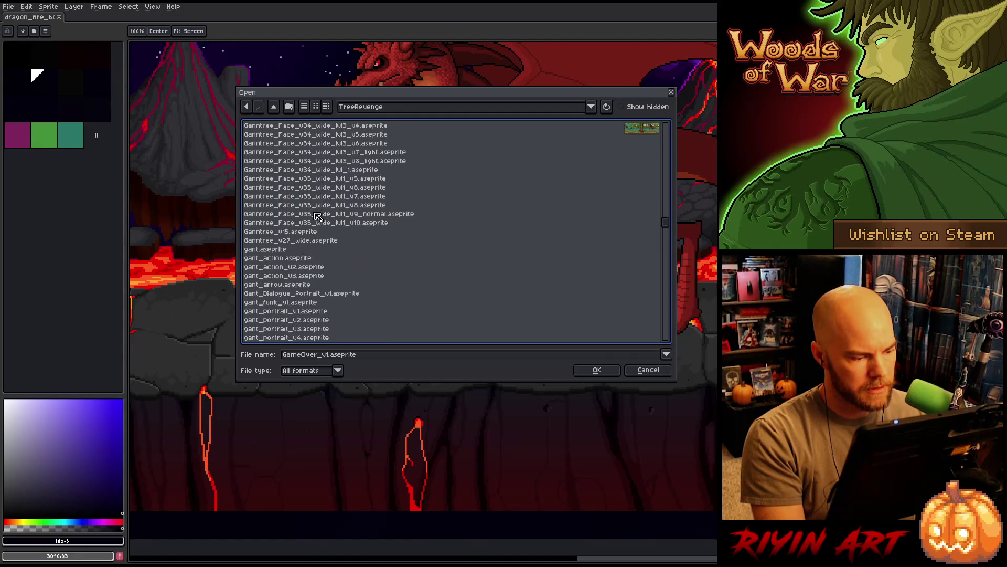
pyautogui.doubleClick(295, 276)
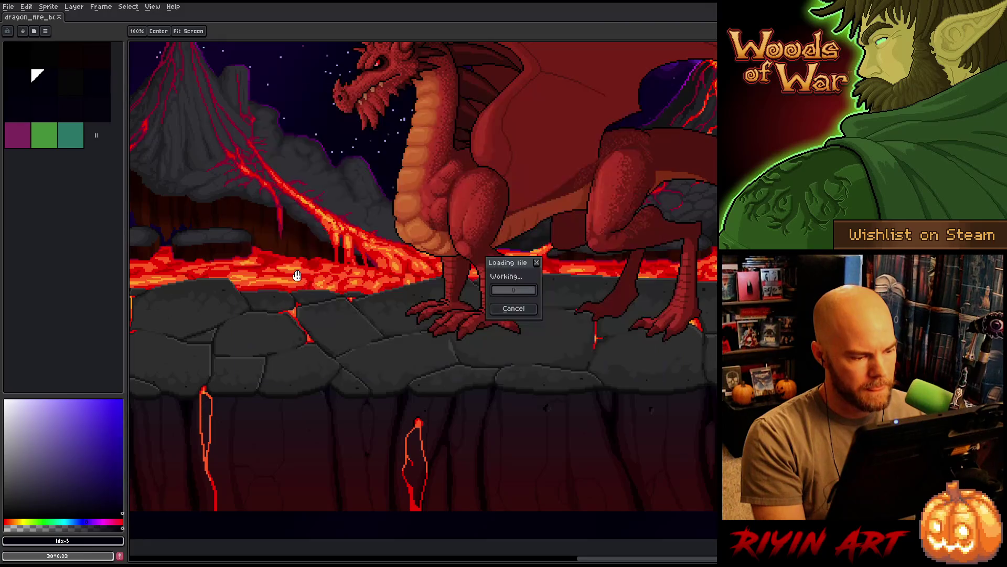
pyautogui.scroll(3, 576, 304)
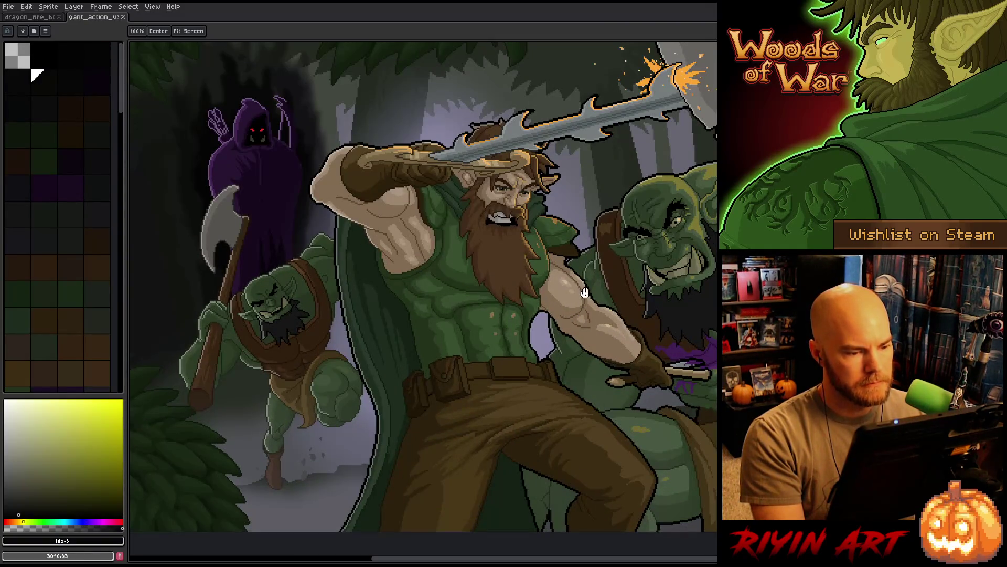
# Close gant_action and centre the action_cards sword card with the timeline shown
pyautogui.click(125, 19)
pyautogui.scroll(2, 518, 227)
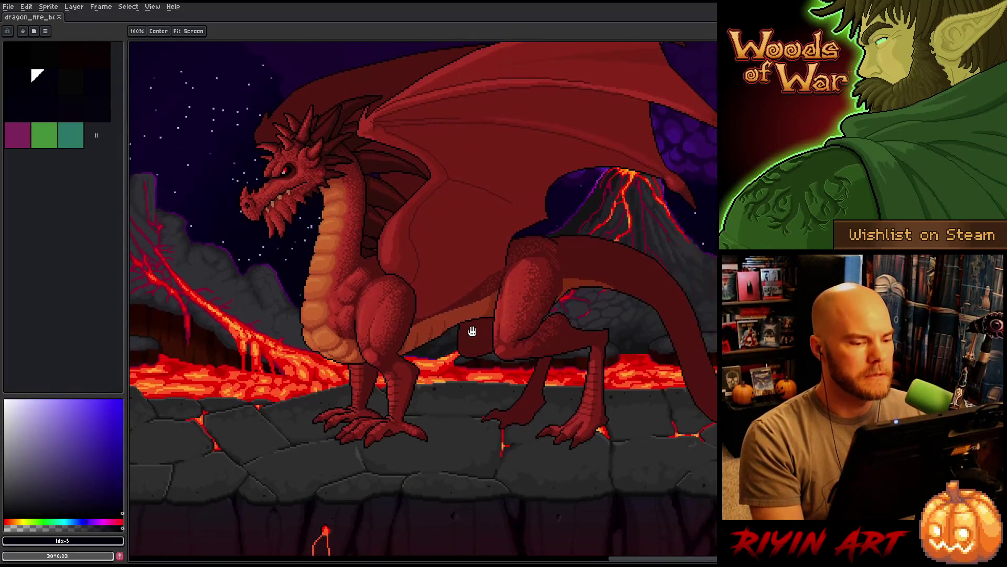
pyautogui.moveTo(472, 331); pyautogui.dragTo(482, 334)
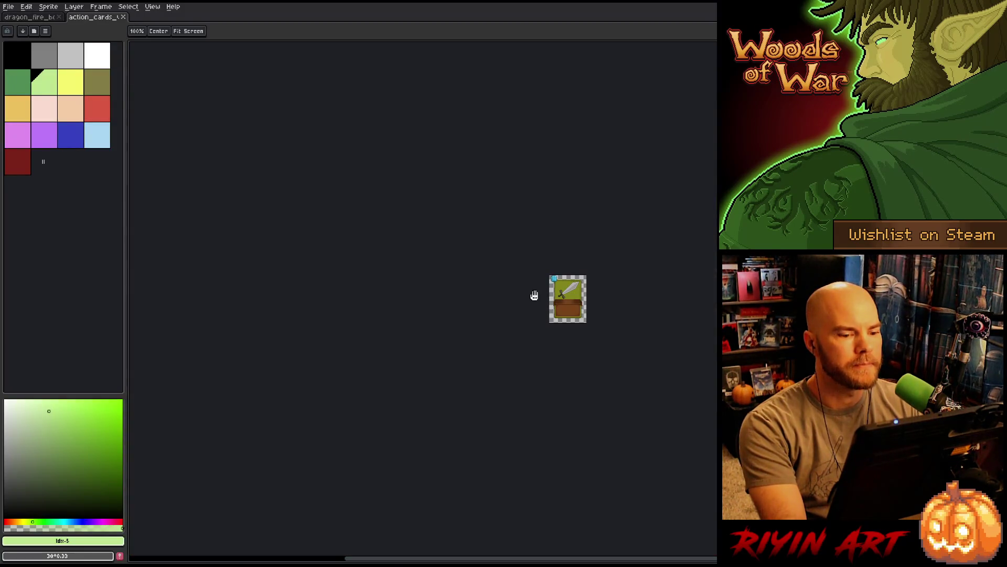
pyautogui.scroll(5, 535, 292)
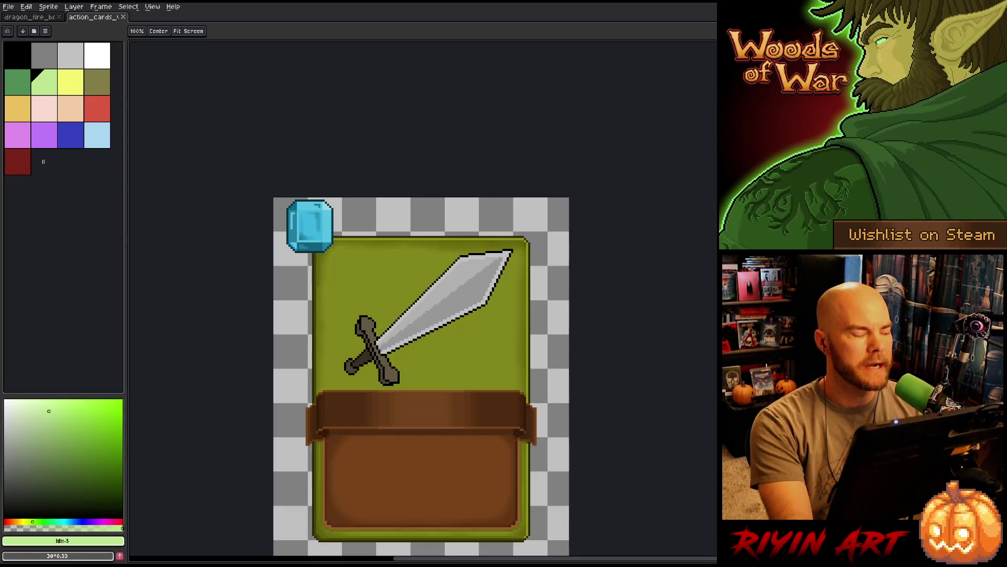
pyautogui.moveTo(386, 276)
pyautogui.mouseDown()
pyautogui.moveTo(369, 218)
pyautogui.moveTo(394, 204)
pyautogui.mouseUp()
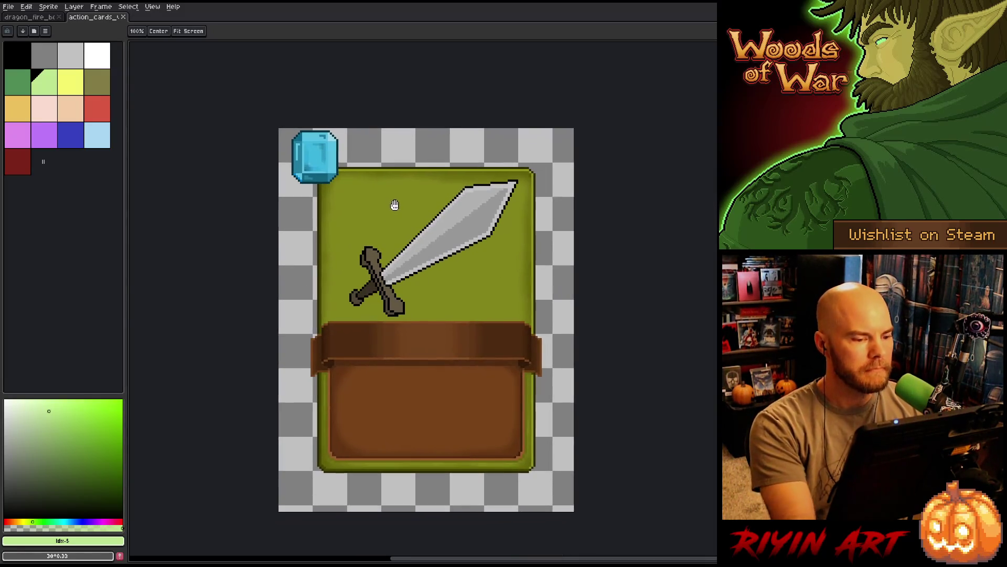
pyautogui.press('Tab')
pyautogui.moveTo(441, 307); pyautogui.dragTo(427, 292)
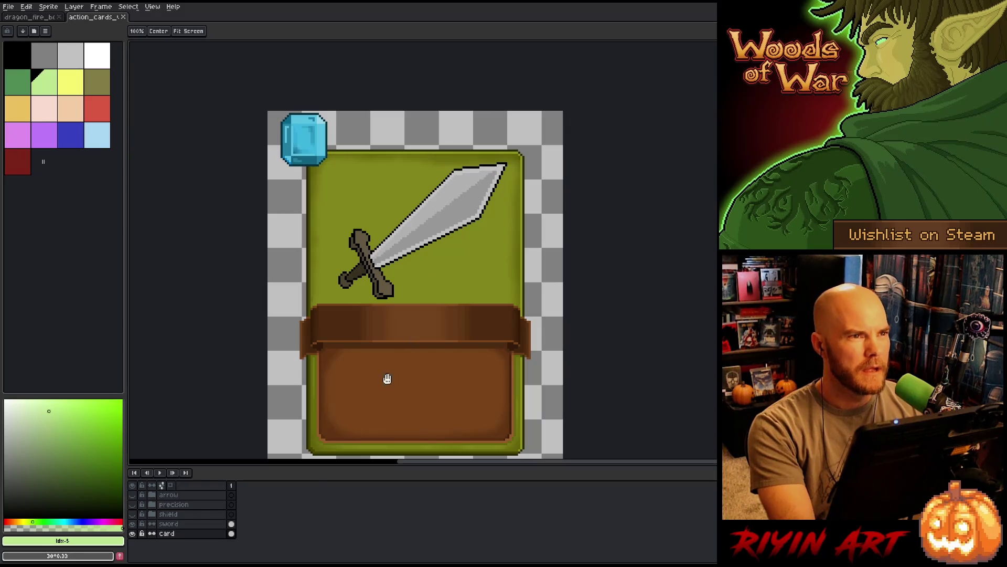
pyautogui.click(132, 524)
pyautogui.click(132, 514)
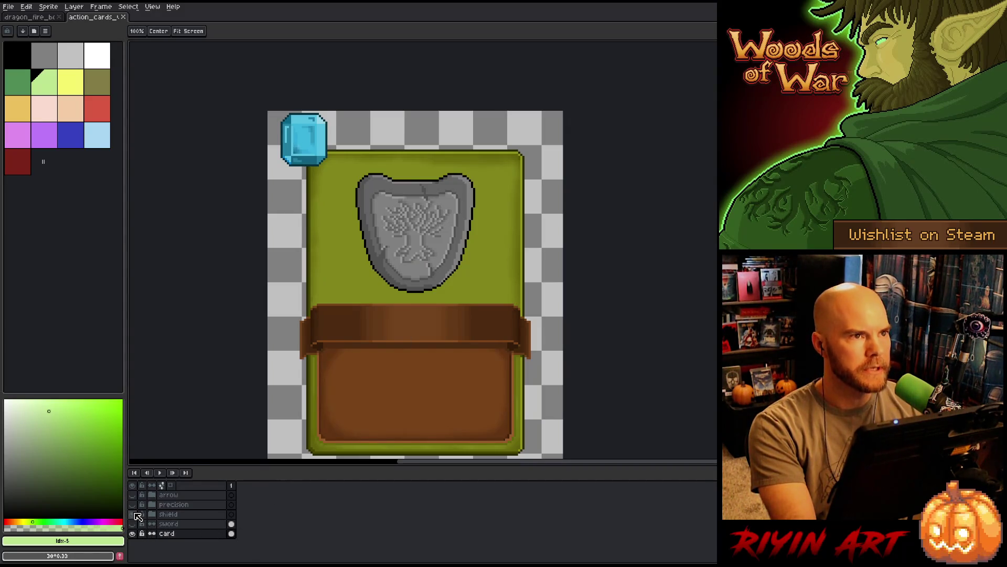
pyautogui.click(133, 514)
pyautogui.click(133, 505)
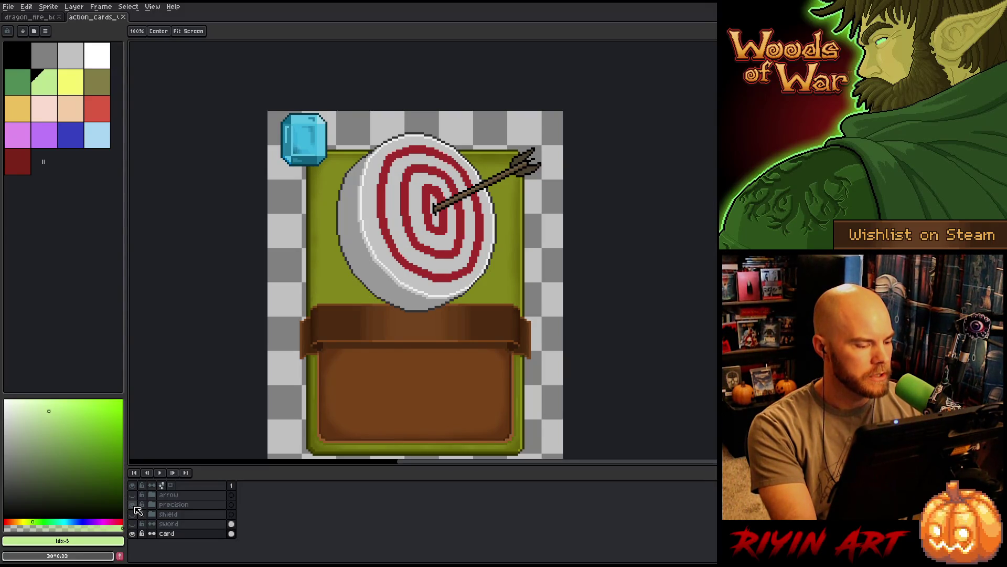
pyautogui.click(133, 504)
pyautogui.click(133, 495)
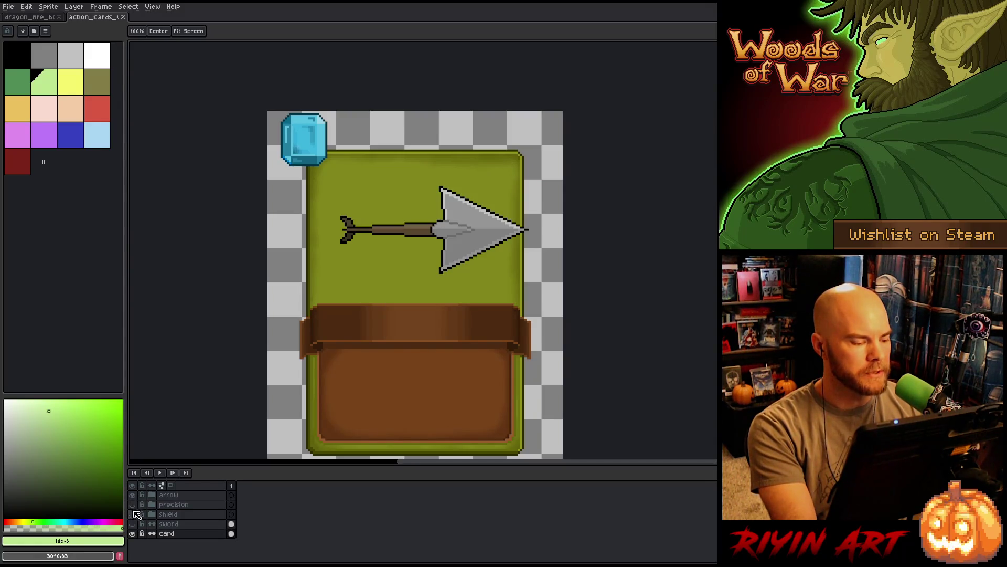
pyautogui.click(133, 524)
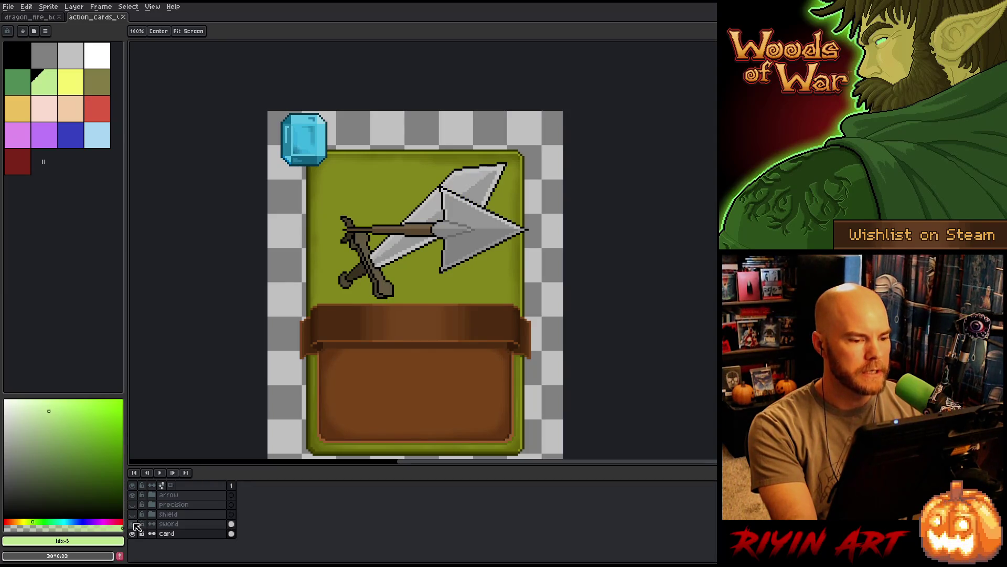
pyautogui.click(134, 525)
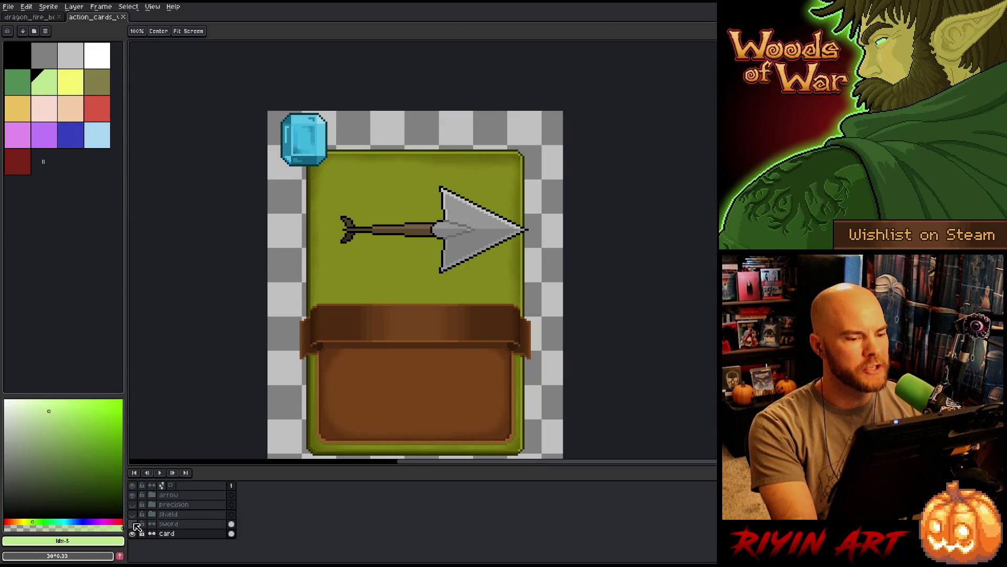
pyautogui.click(134, 524)
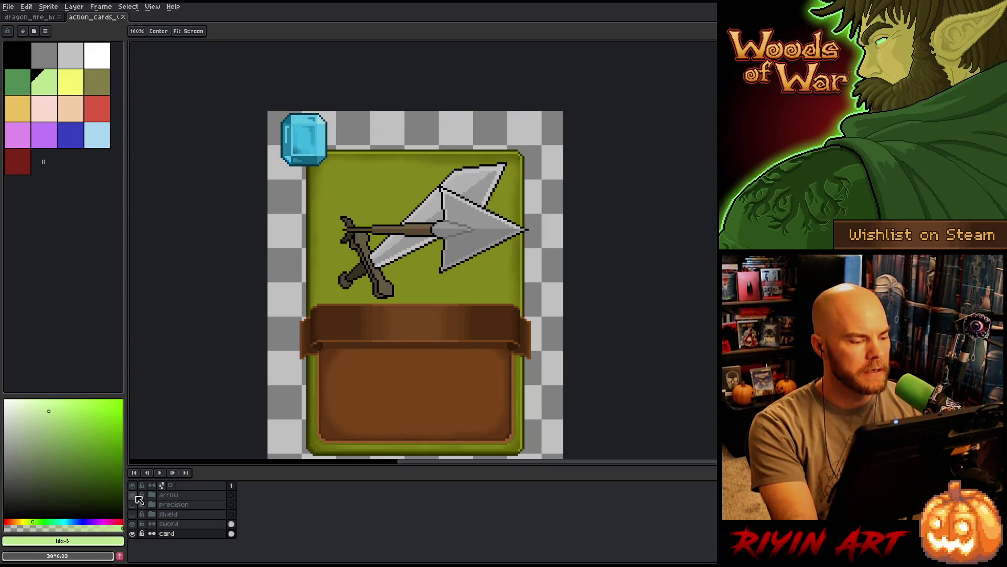
pyautogui.click(134, 496)
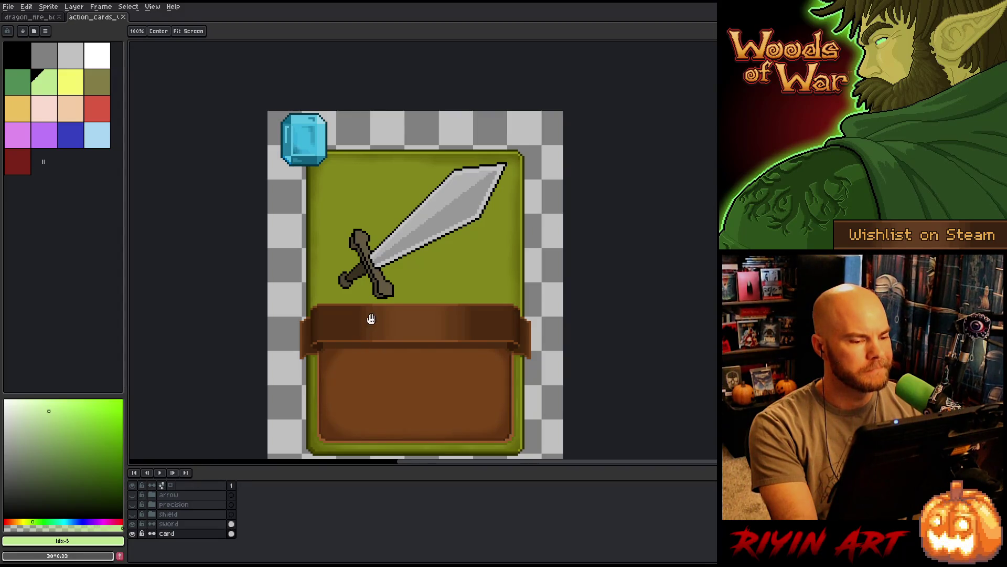
pyautogui.scroll(1, 404, 212)
pyautogui.scroll(-1, 404, 212)
pyautogui.scroll(1, 404, 210)
pyautogui.scroll(-1, 404, 210)
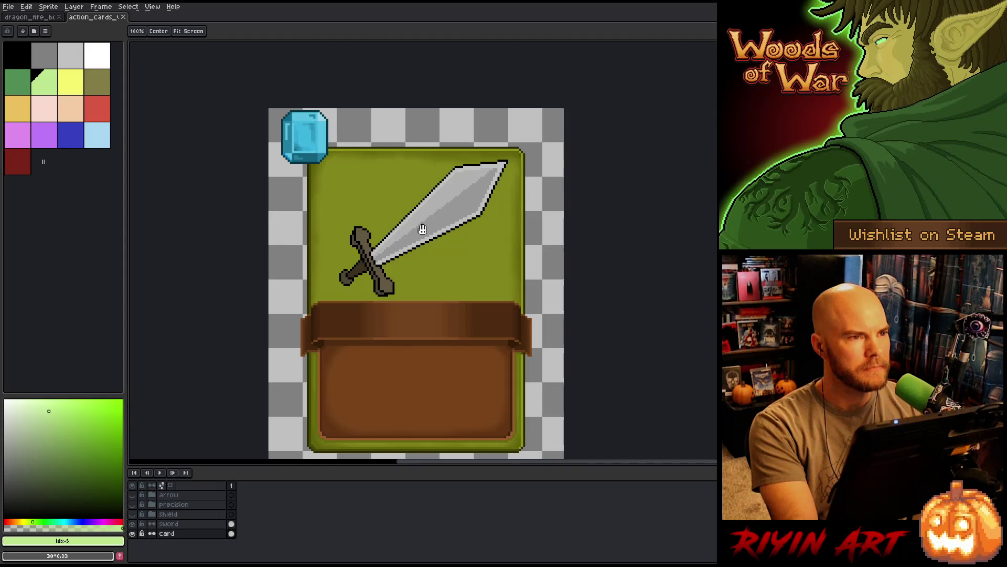
pyautogui.click(134, 524)
pyautogui.click(134, 523)
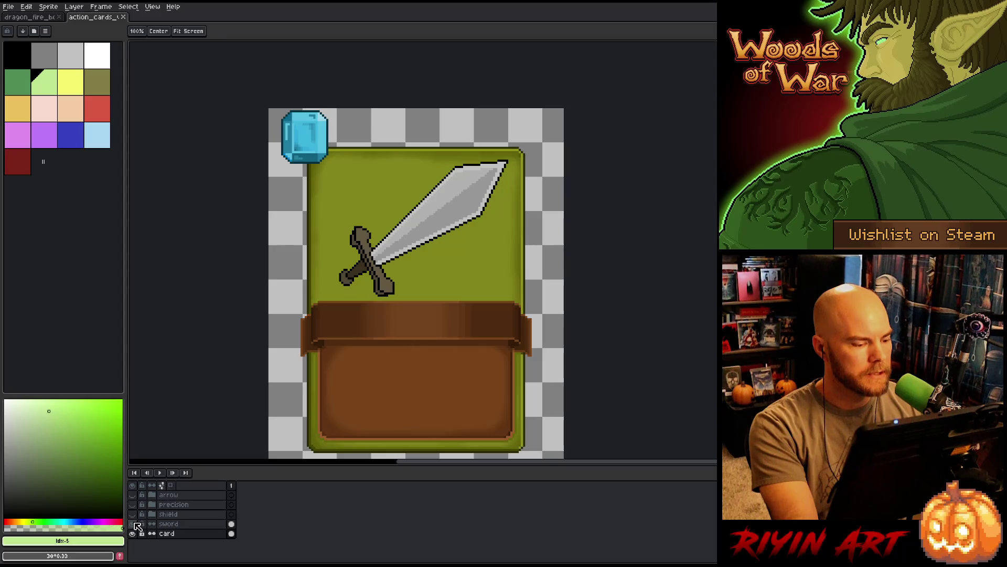
pyautogui.click(177, 524)
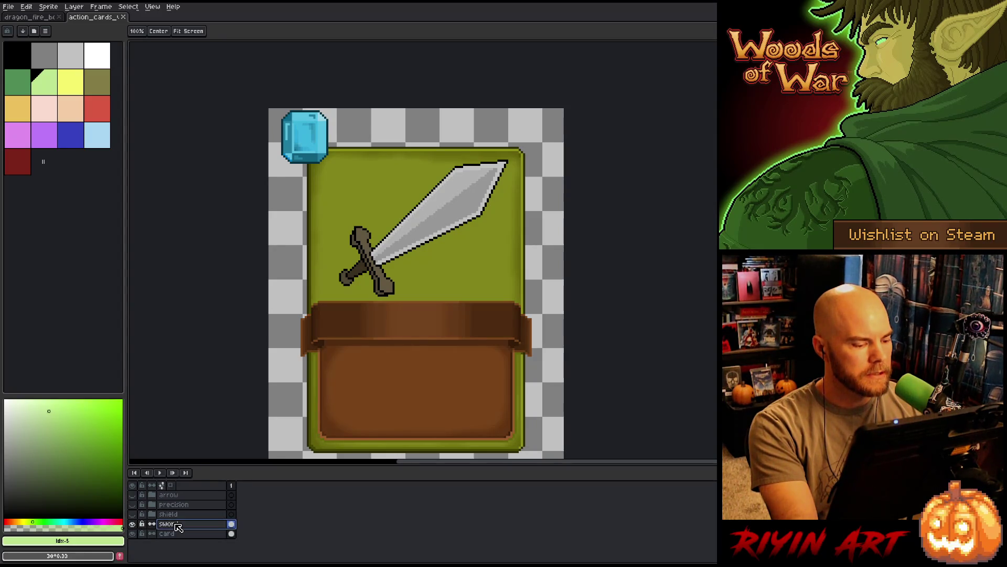
pyautogui.moveTo(440, 344)
pyautogui.mouseDown()
pyautogui.moveTo(443, 328)
pyautogui.moveTo(409, 315)
pyautogui.mouseUp()
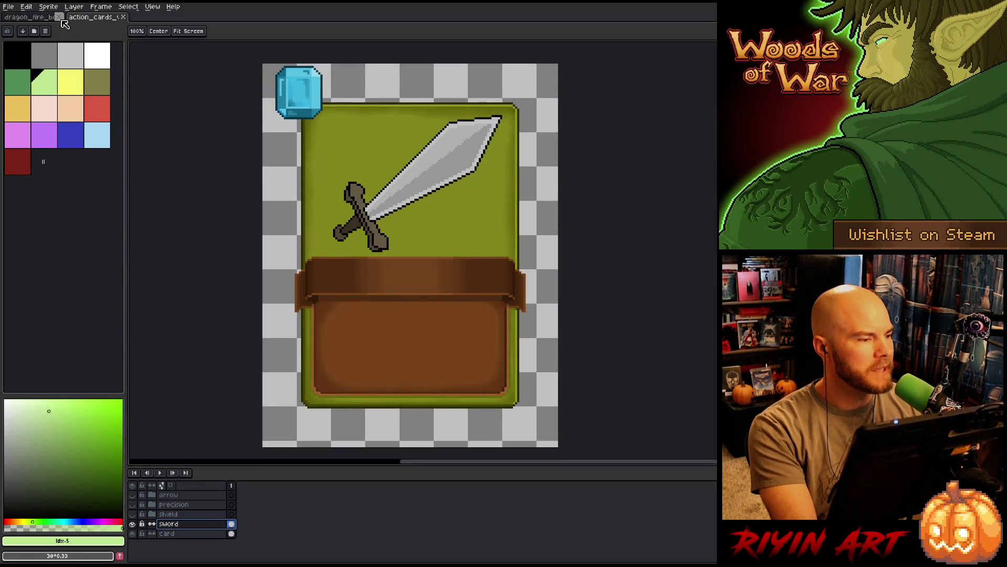
# Open a cards_glow file and cards_final_v19 together from the TreeRevenge folder
pyautogui.click(8, 6)
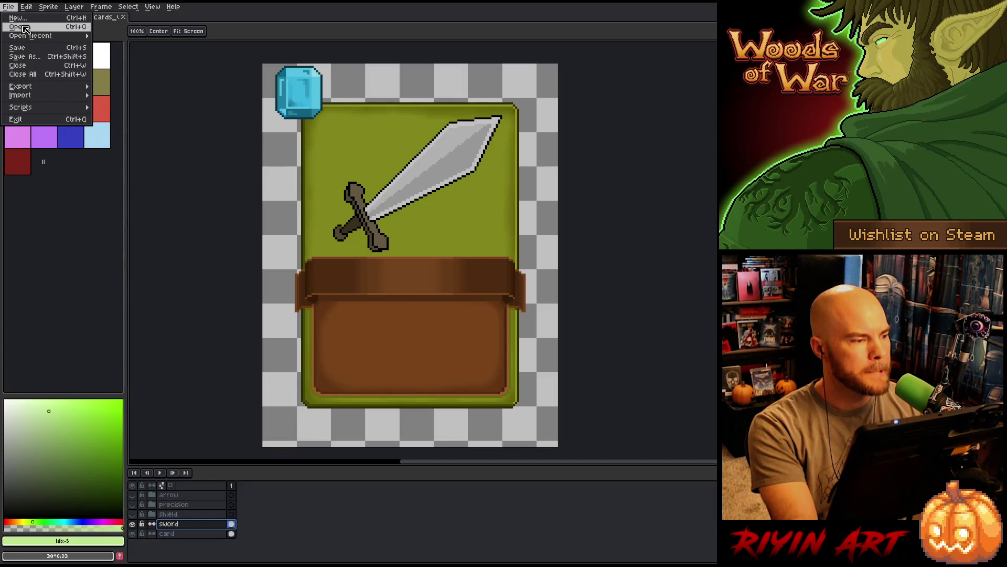
pyautogui.click(25, 28)
pyautogui.scroll(-5, 335, 289)
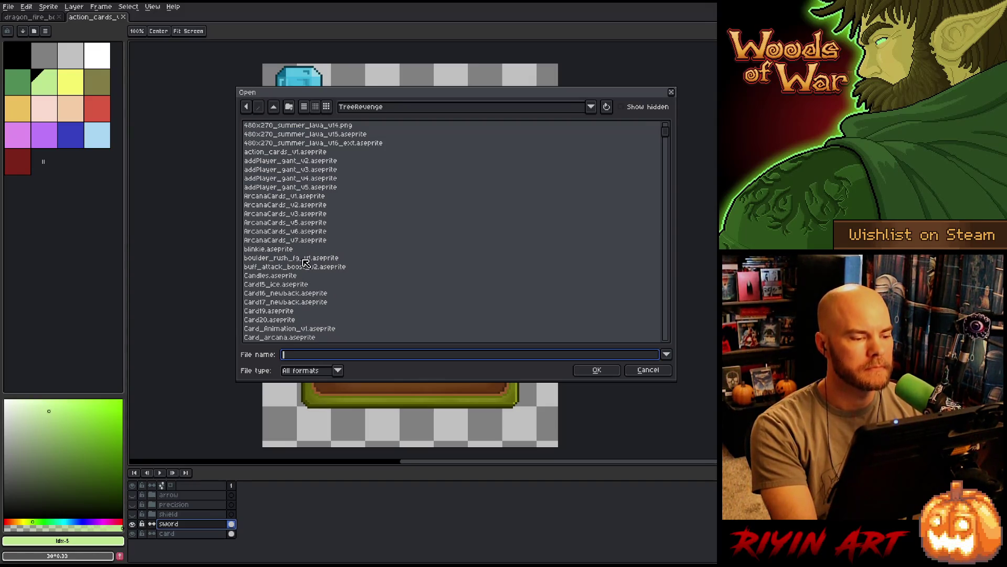
pyautogui.scroll(-15, 275, 278)
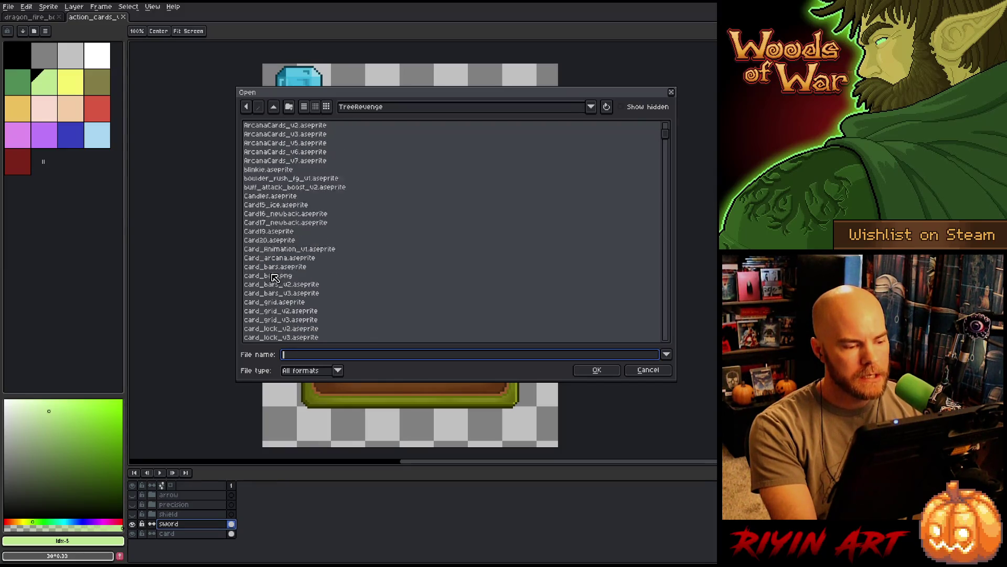
pyautogui.scroll(-10, 325, 278)
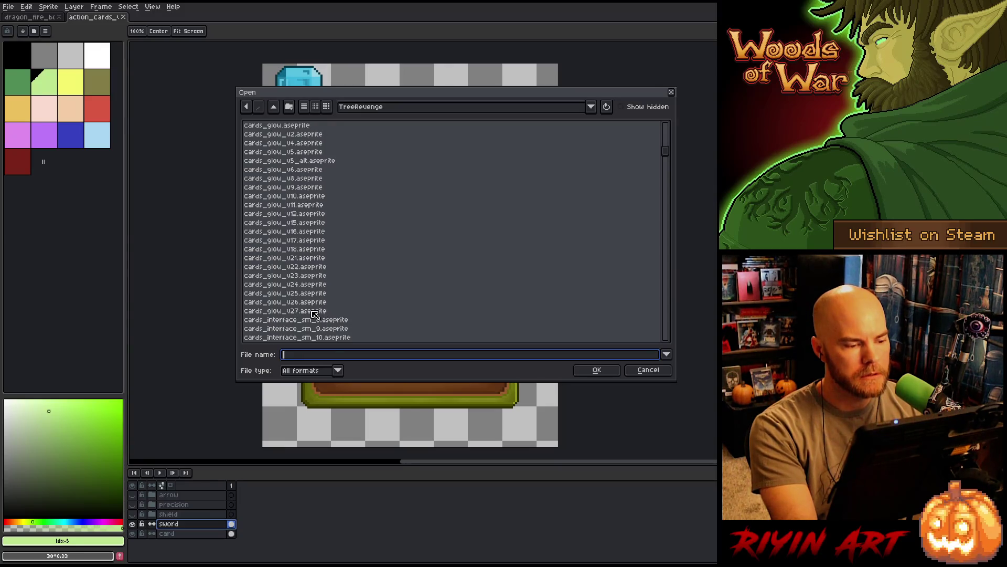
pyautogui.click(320, 311)
pyautogui.scroll(4, 313, 219)
pyautogui.click(308, 223)
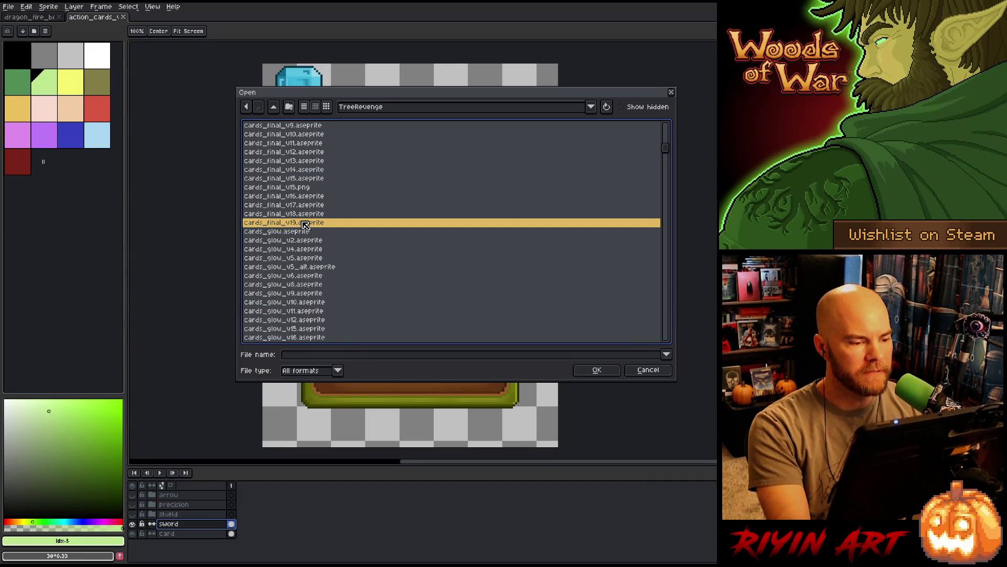
pyautogui.press('Return')
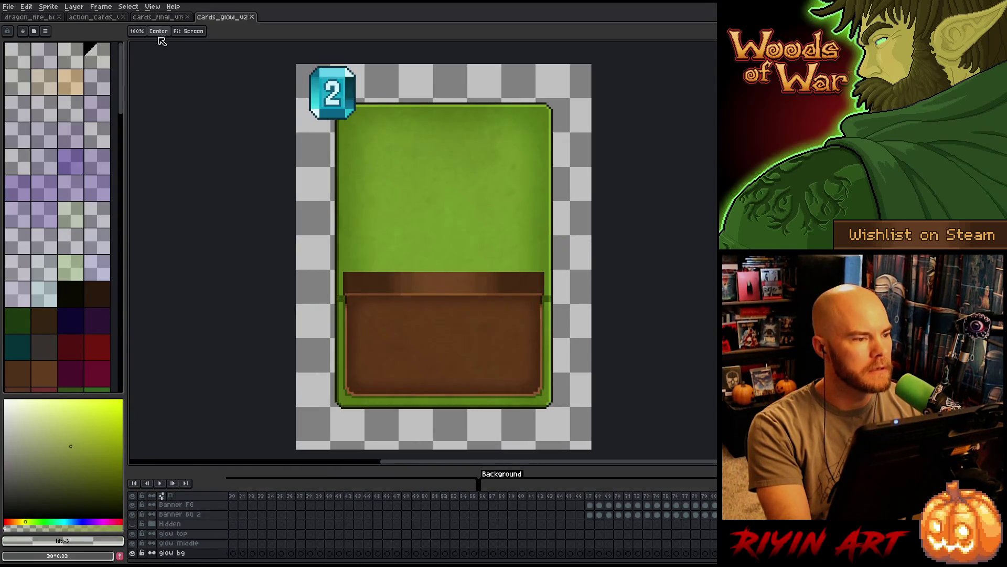
# In cards_final_v19, centre the card and select frames 9–22 to view the creature card
pyautogui.click(158, 17)
pyautogui.moveTo(572, 258); pyautogui.dragTo(382, 146)
pyautogui.moveTo(308, 490)
pyautogui.mouseDown()
pyautogui.moveTo(328, 557)
pyautogui.moveTo(433, 557)
pyautogui.mouseUp()
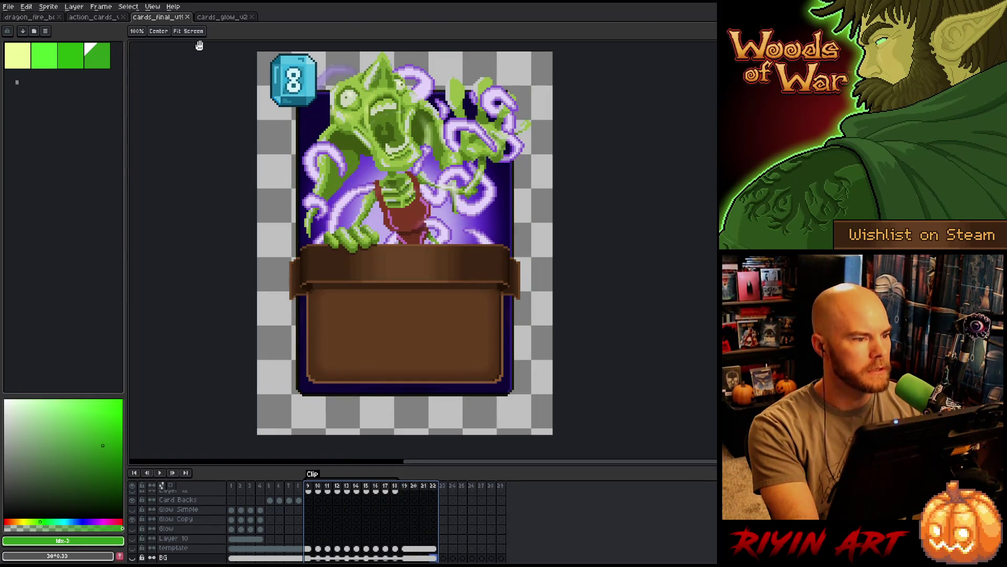
# Switch to cards_glow_v2, select frames 61–77 across all layers and shift them along the timeline
pyautogui.click(190, 18)
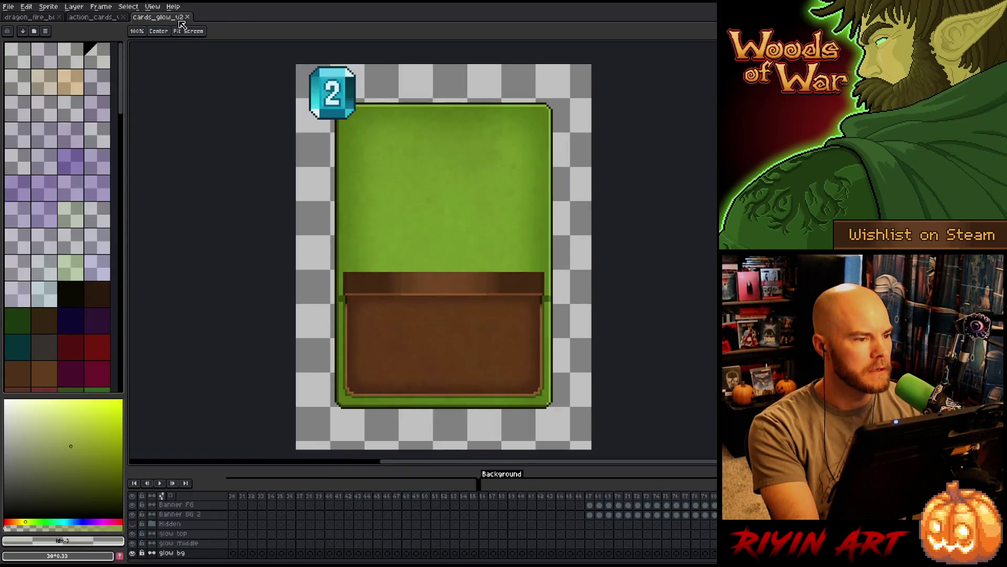
pyautogui.scroll(-2, 438, 270)
pyautogui.scroll(1, 437, 270)
pyautogui.moveTo(531, 496)
pyautogui.mouseDown()
pyautogui.moveTo(715, 502)
pyautogui.moveTo(272, 505)
pyautogui.mouseUp()
pyautogui.scroll(-1, 375, 223)
pyautogui.moveTo(492, 548); pyautogui.dragTo(511, 549)
pyautogui.hscroll(-5, 420, 525)
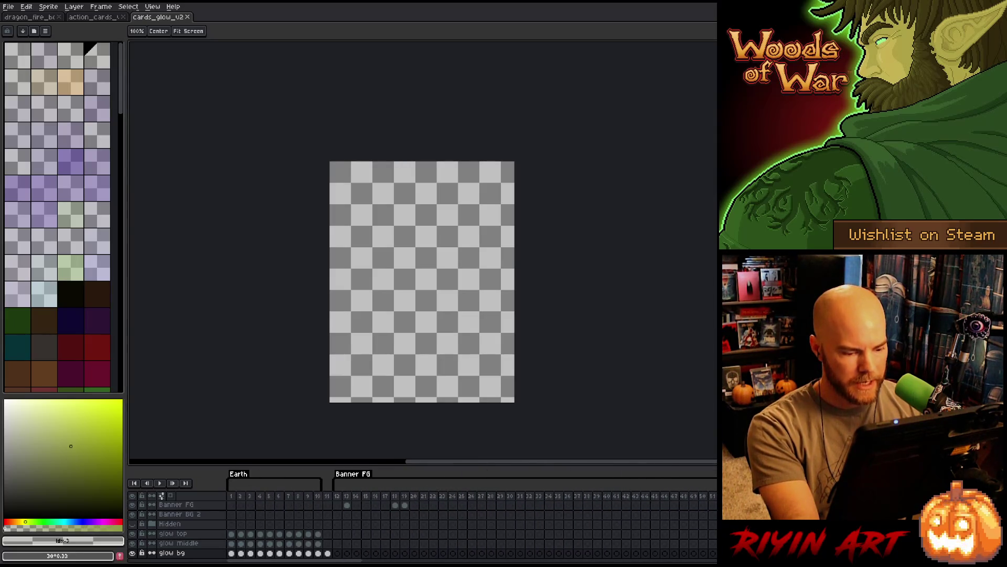
# Select a run of frames starting at frame 12, then bring up the File menu
pyautogui.click(339, 500)
pyautogui.moveTo(341, 502); pyautogui.dragTo(717, 513)
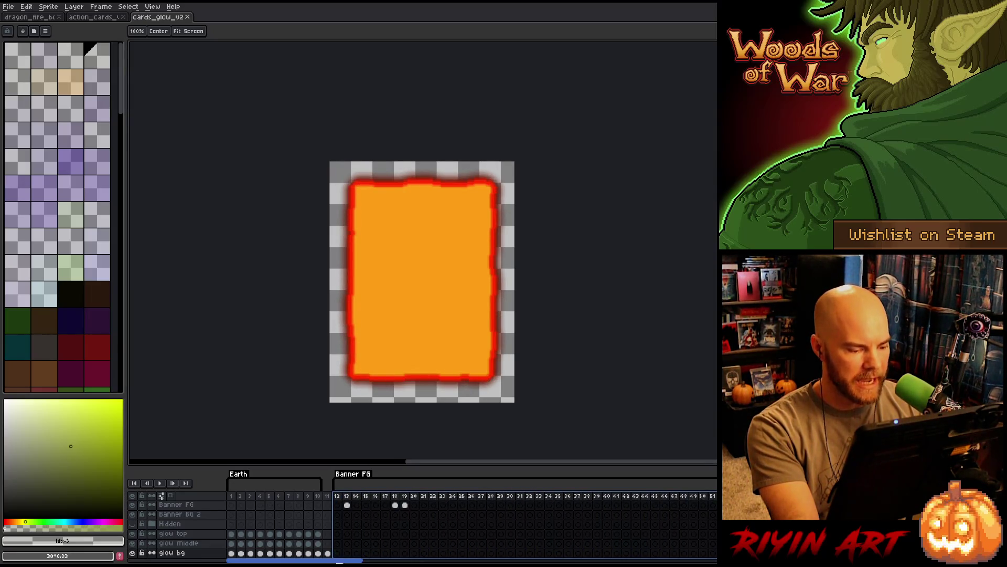
pyautogui.moveTo(330, 561)
pyautogui.mouseDown()
pyautogui.moveTo(367, 561)
pyautogui.moveTo(335, 561)
pyautogui.mouseUp()
pyautogui.hscroll(10, 420, 525)
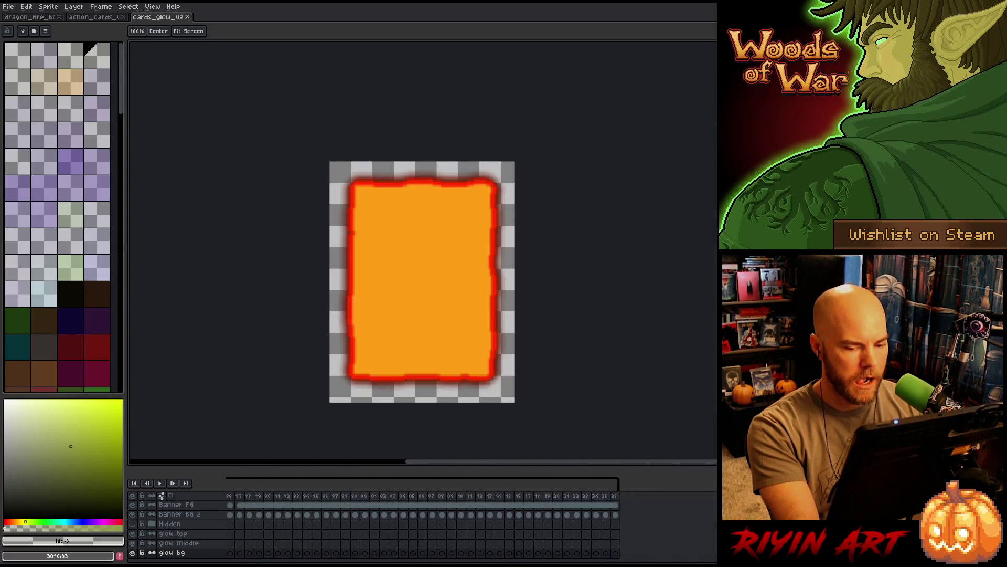
pyautogui.hscroll(-3, 420, 525)
pyautogui.hscroll(-3, 420, 524)
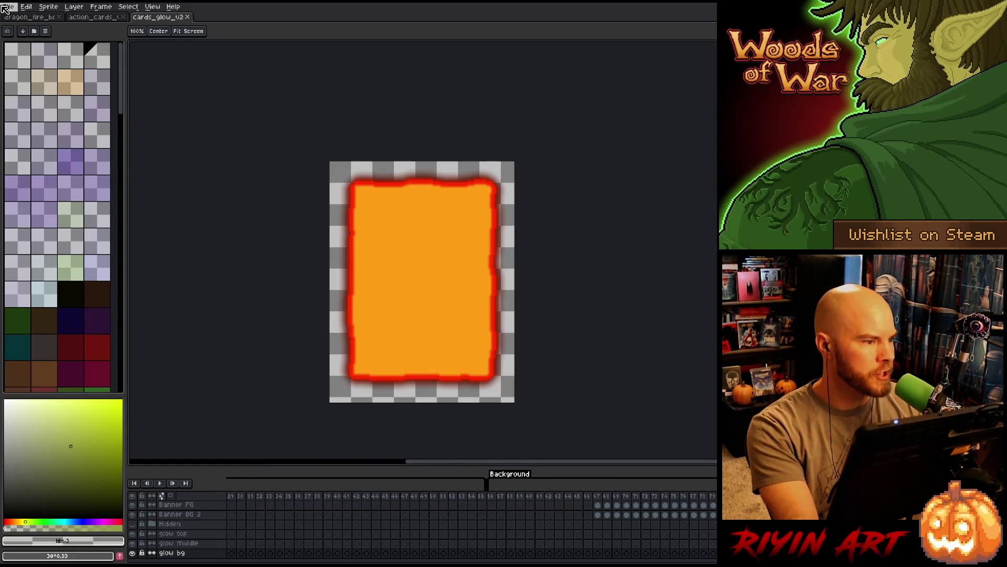
pyautogui.click(10, 9)
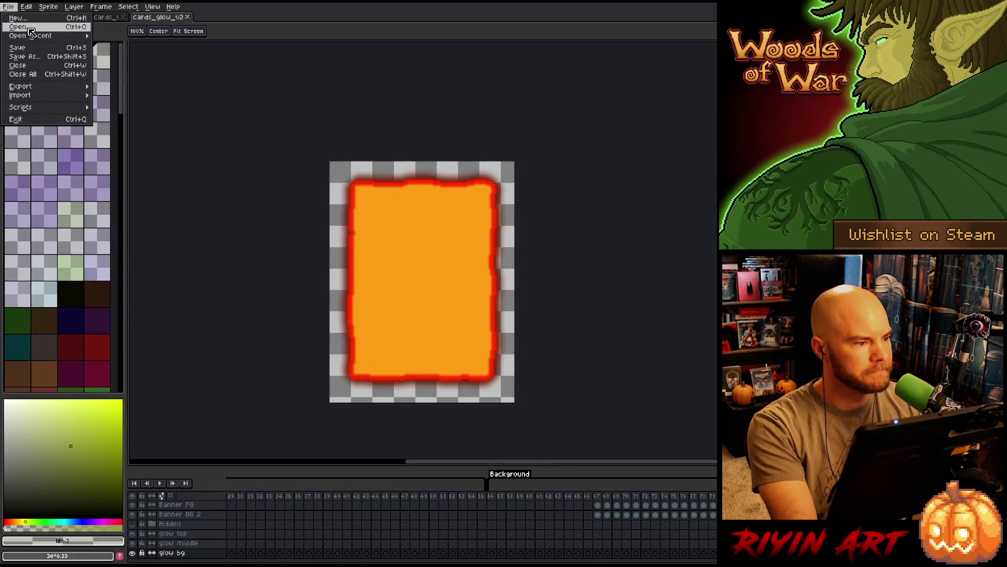
pyautogui.moveTo(30, 36)
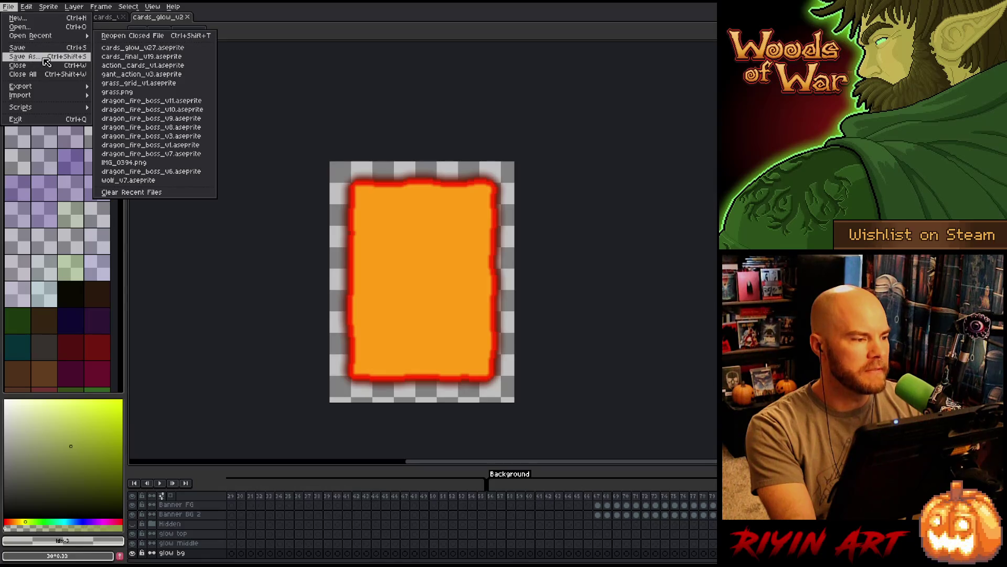
# Use Save As to save the orange glowing card as cards_action_v2.aseprite
pyautogui.click(42, 57)
pyautogui.click(311, 356)
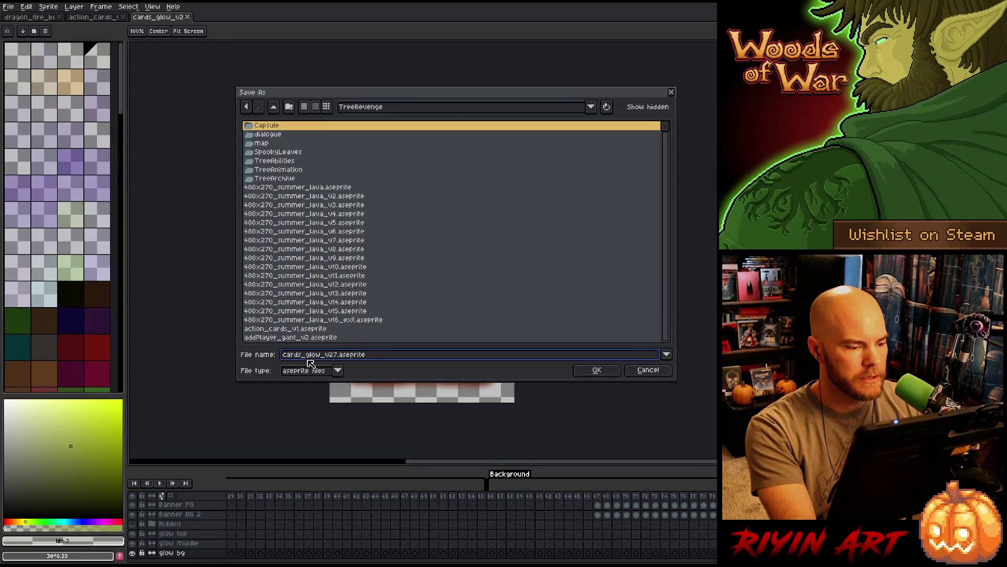
pyautogui.moveTo(302, 358); pyautogui.dragTo(339, 358)
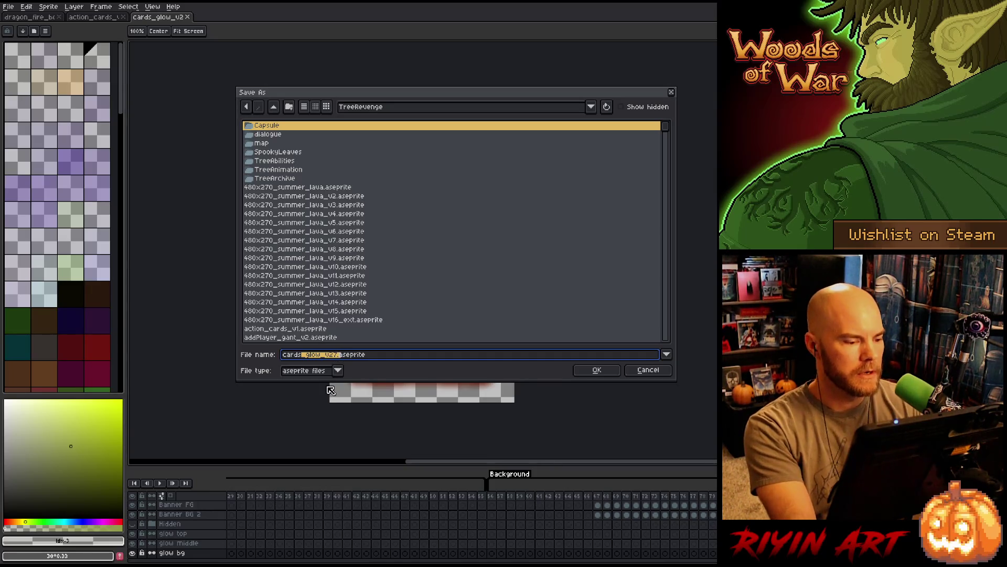
pyautogui.write('_action')
pyautogui.write('_ca')
pyautogui.press('BackSpace')
pyautogui.press('BackSpace')
pyautogui.write('v')
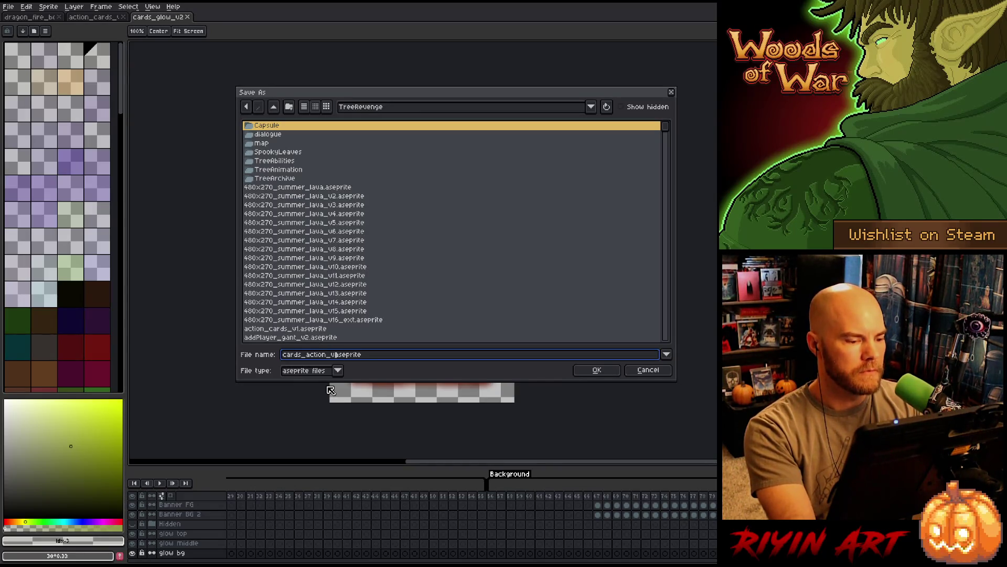
pyautogui.write('2')
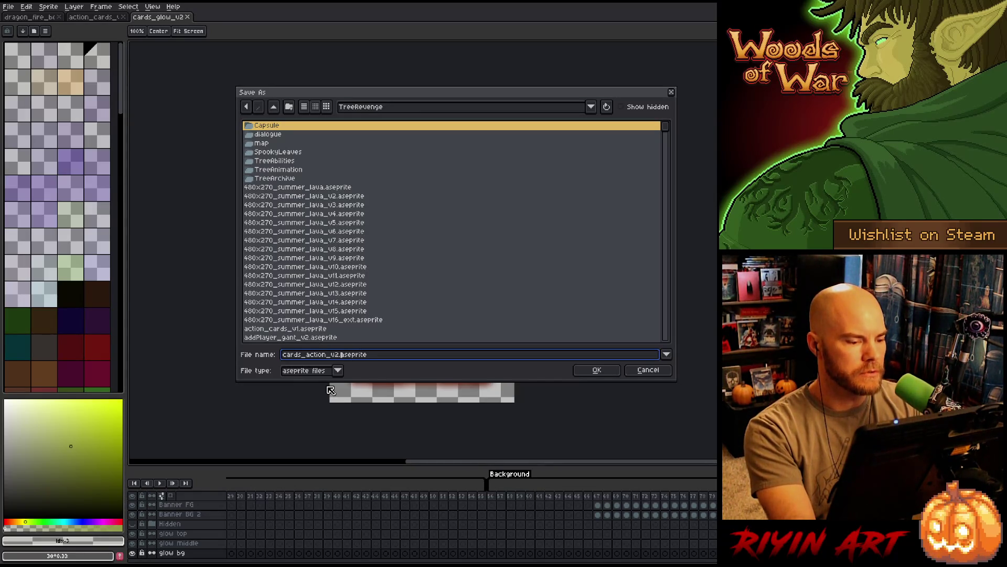
pyautogui.press('Return')
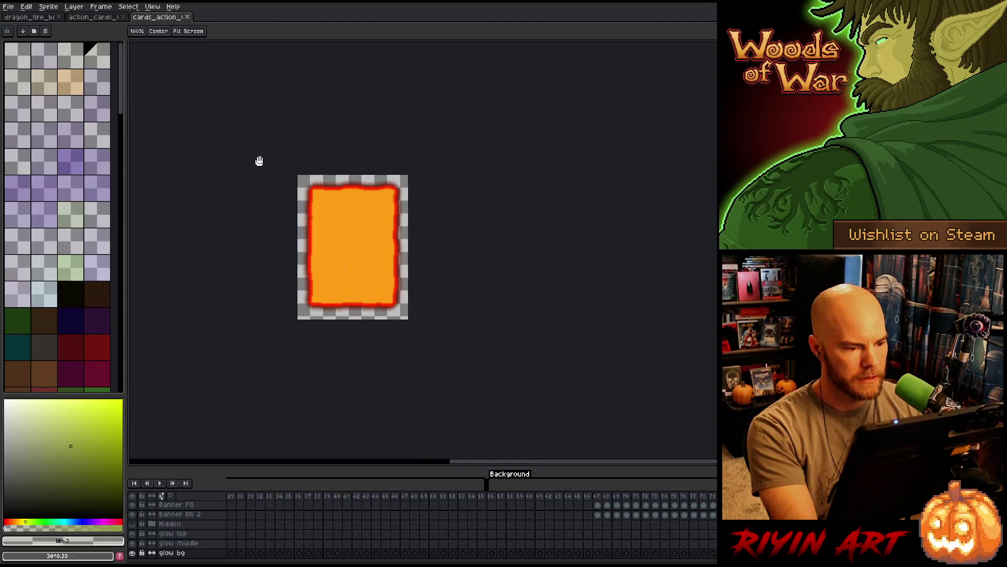
# Enlarge the timeline to show more layers, move the card up, and select frames 1–11
pyautogui.moveTo(553, 465)
pyautogui.mouseDown()
pyautogui.moveTo(533, 252)
pyautogui.moveTo(527, 312)
pyautogui.mouseUp()
pyautogui.moveTo(394, 207)
pyautogui.mouseDown()
pyautogui.moveTo(399, 164)
pyautogui.moveTo(448, 196)
pyautogui.mouseUp()
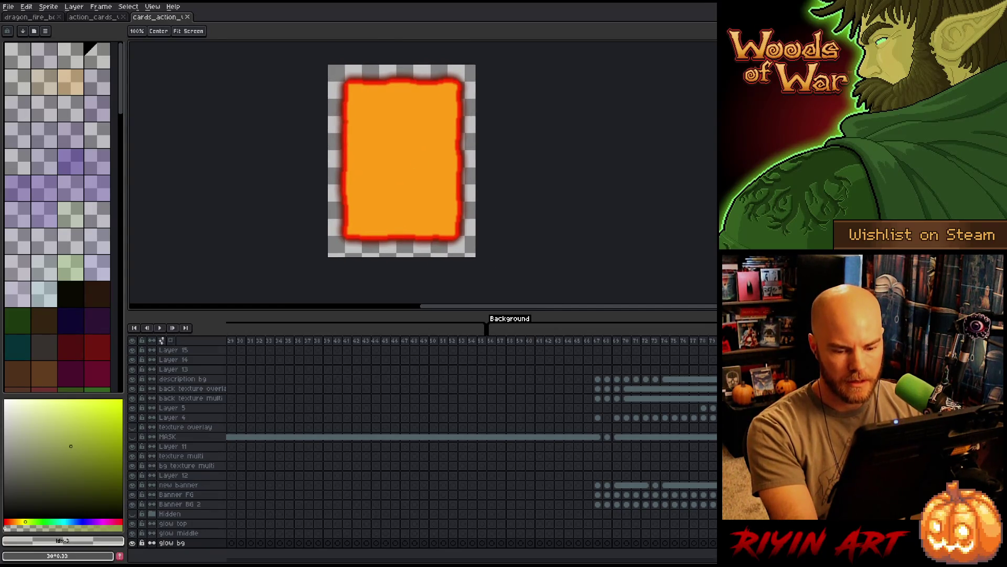
pyautogui.moveTo(484, 560); pyautogui.dragTo(146, 534)
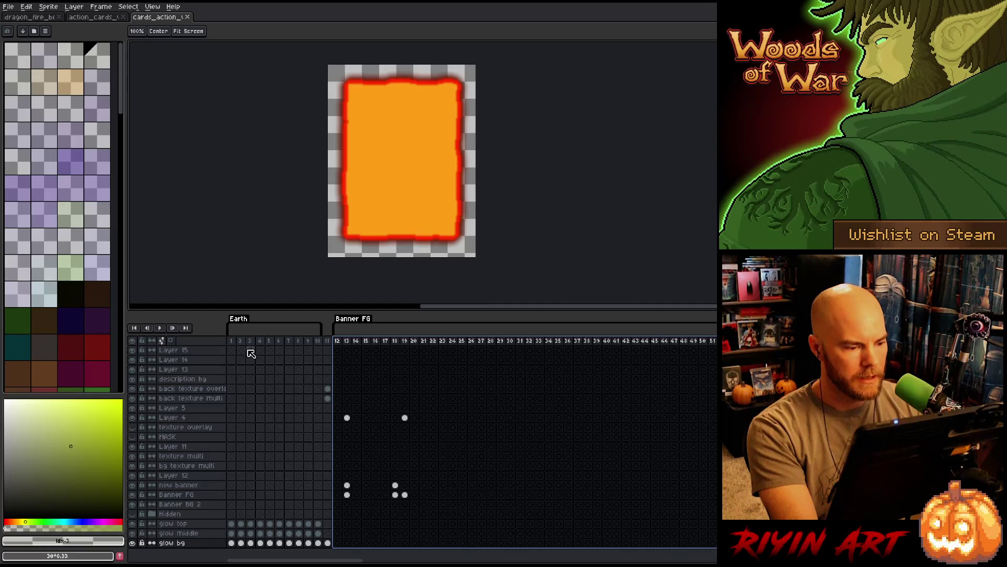
pyautogui.moveTo(238, 344)
pyautogui.mouseDown()
pyautogui.moveTo(613, 345)
pyautogui.moveTo(349, 340)
pyautogui.mouseUp()
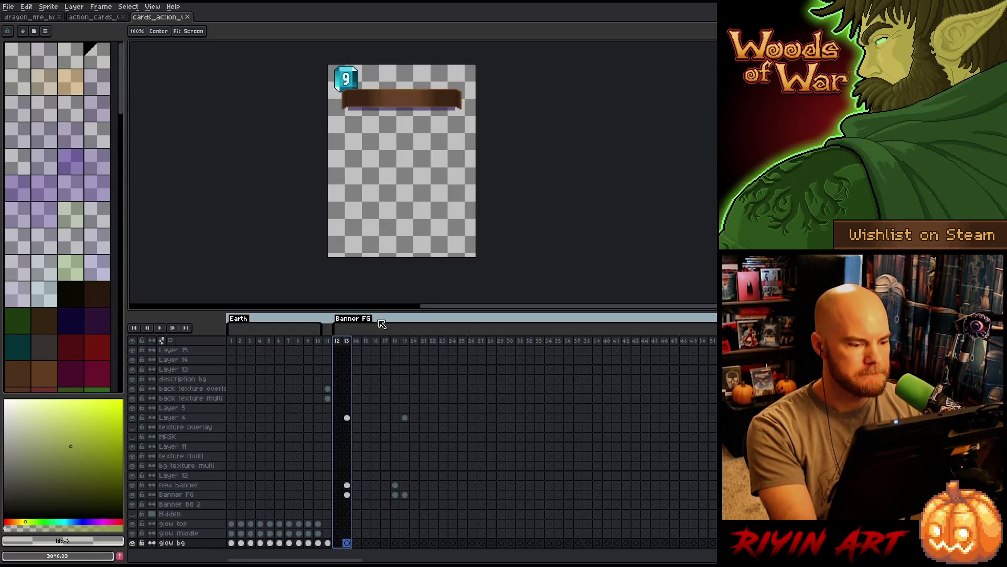
# Inspect the card back at frame 13, then select frame 83 and frames 84–92
pyautogui.click(351, 341)
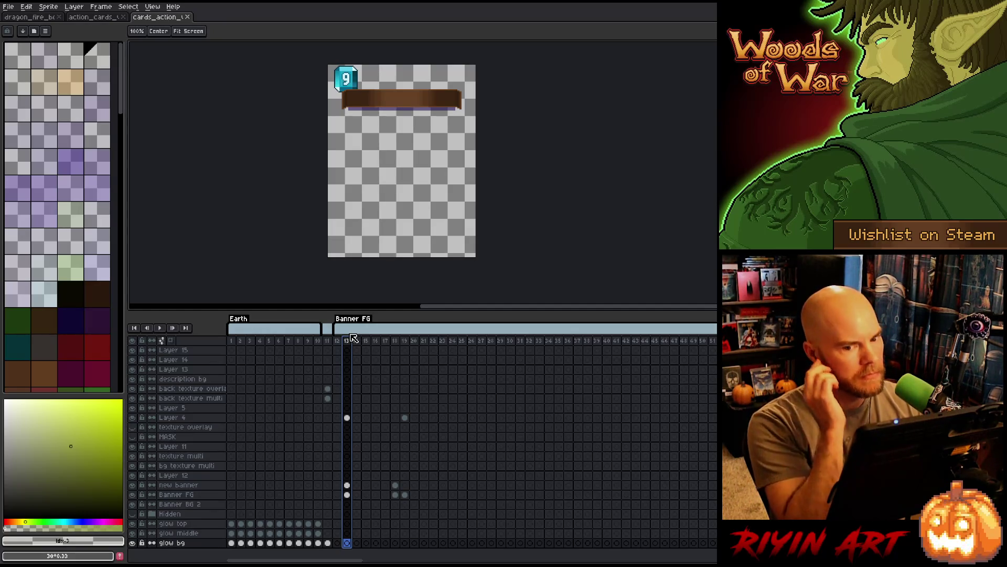
pyautogui.moveTo(336, 559); pyautogui.dragTo(451, 559)
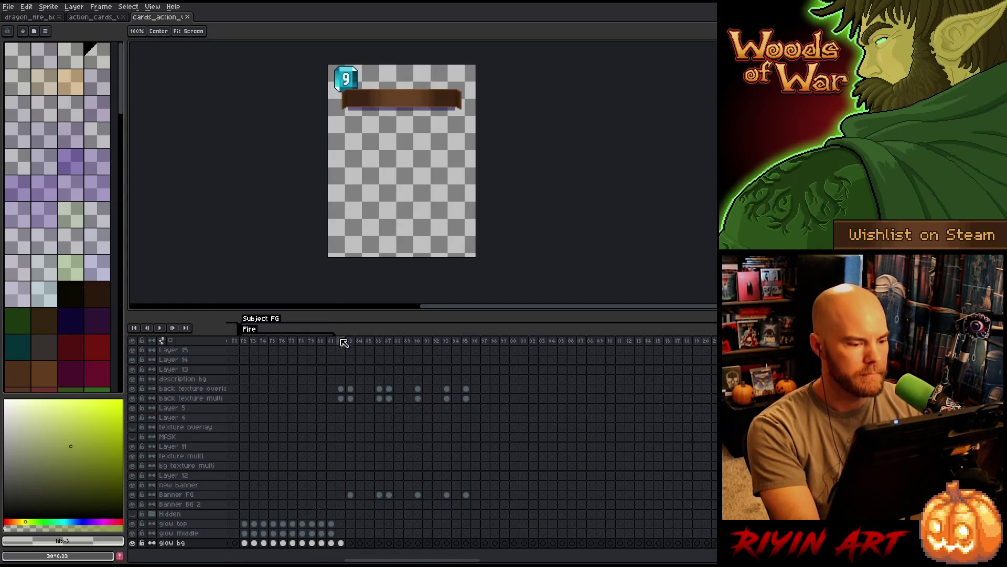
pyautogui.click(342, 341)
pyautogui.moveTo(344, 344); pyautogui.dragTo(351, 343)
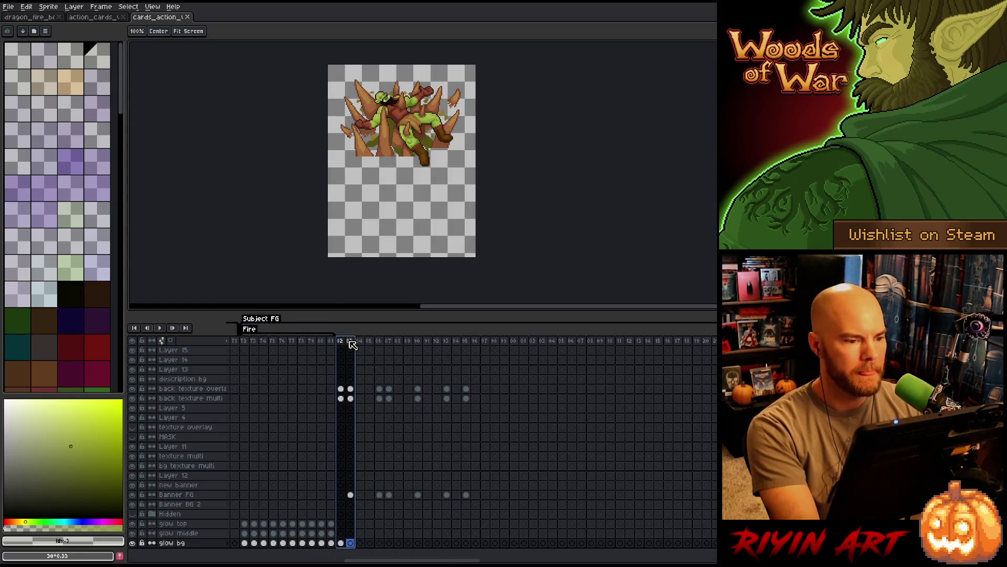
pyautogui.click(352, 344)
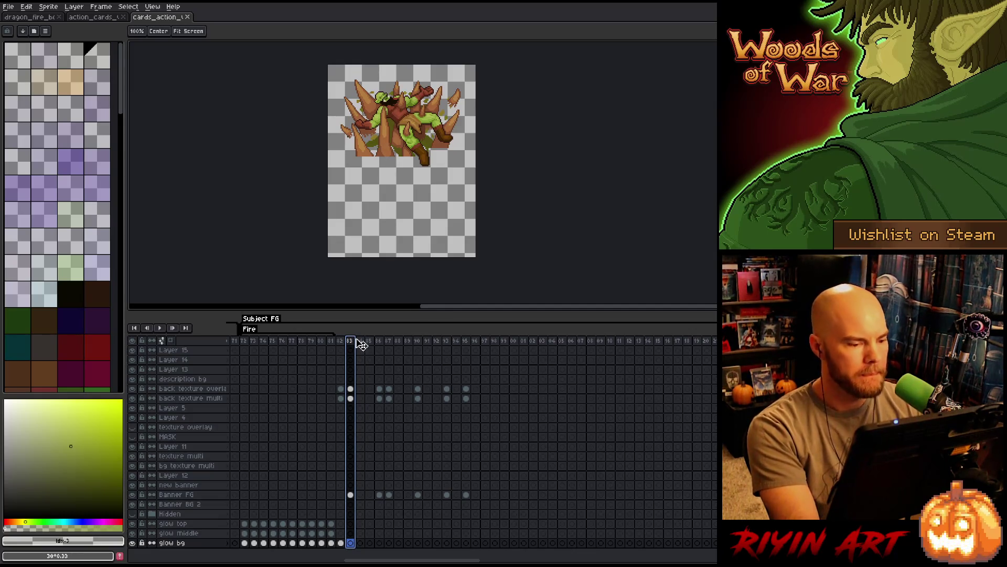
pyautogui.moveTo(363, 344)
pyautogui.mouseDown()
pyautogui.moveTo(477, 348)
pyautogui.moveTo(391, 348)
pyautogui.moveTo(380, 367)
pyautogui.mouseUp()
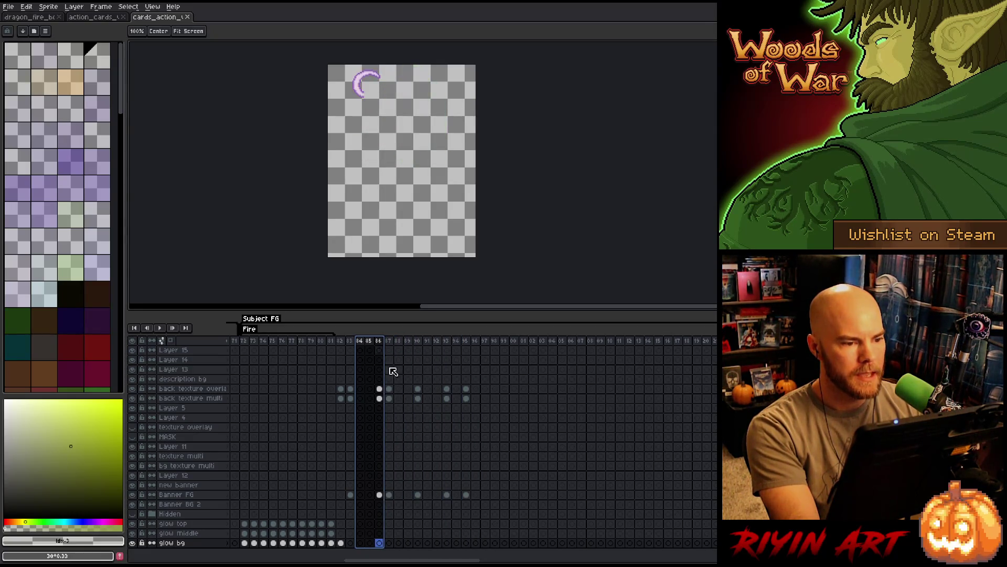
# Select frames from 53 (wooden card) and finish on the texture overlay cel at frame 74
pyautogui.moveTo(433, 561); pyautogui.dragTo(527, 556)
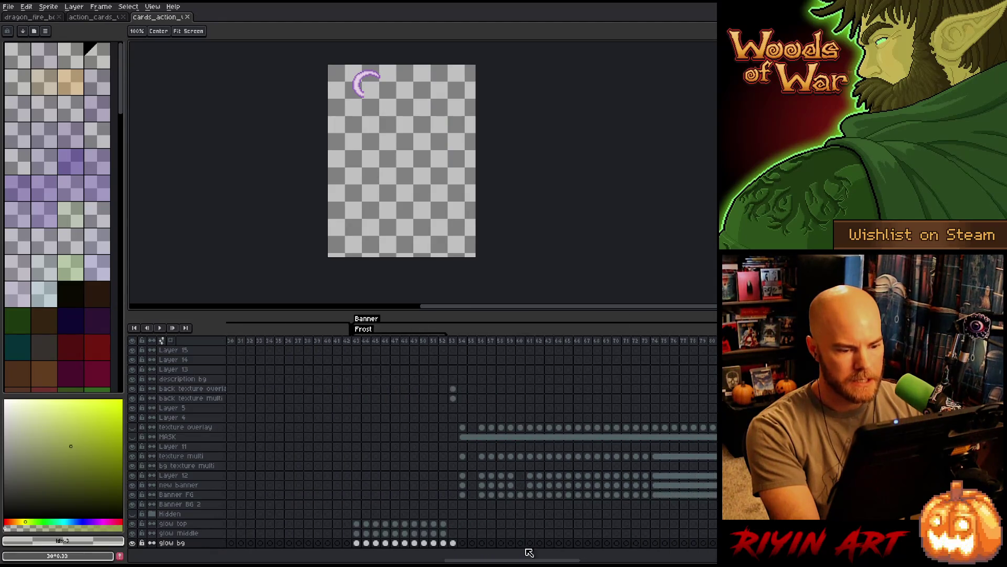
pyautogui.click(454, 342)
pyautogui.moveTo(456, 343); pyautogui.dragTo(664, 341)
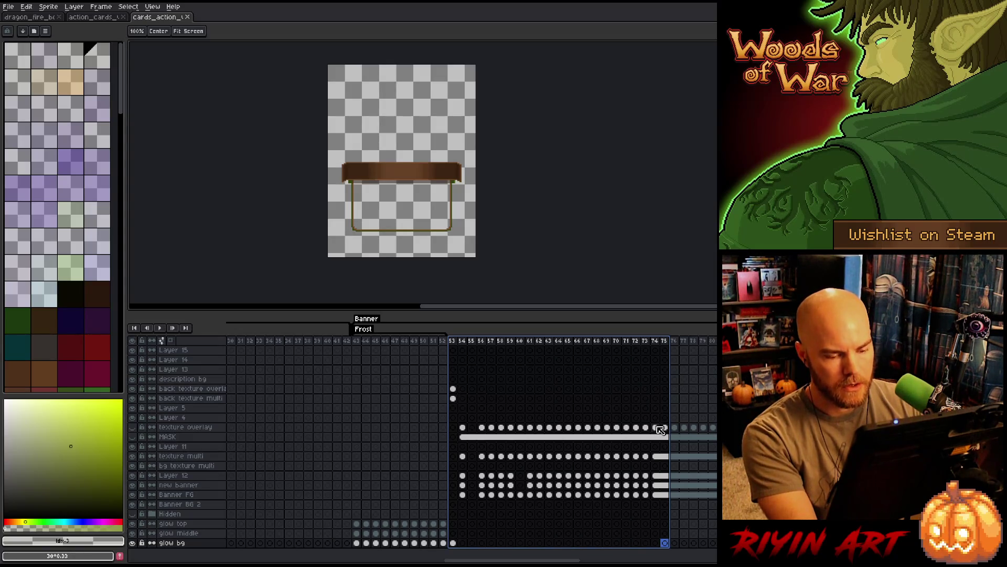
pyautogui.click(656, 428)
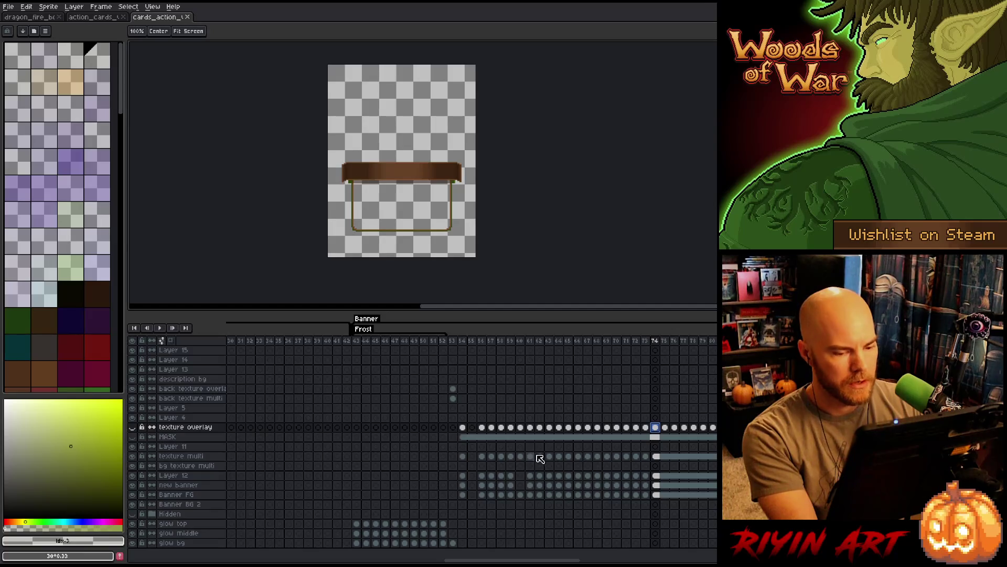
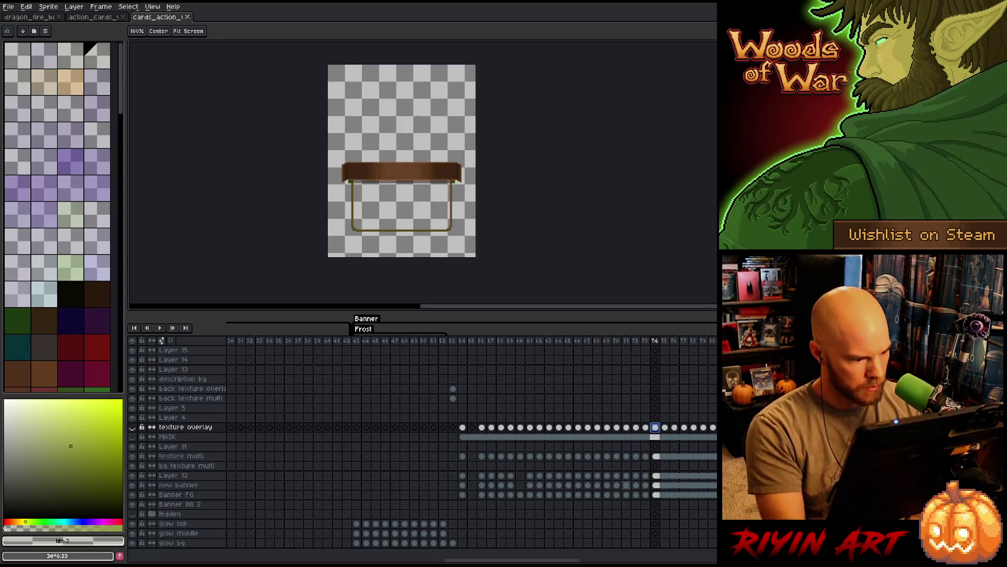
# Clear the banner layers' cels in frames 56–73, keeping frames 54–55
pyautogui.moveTo(656, 456); pyautogui.dragTo(656, 501)
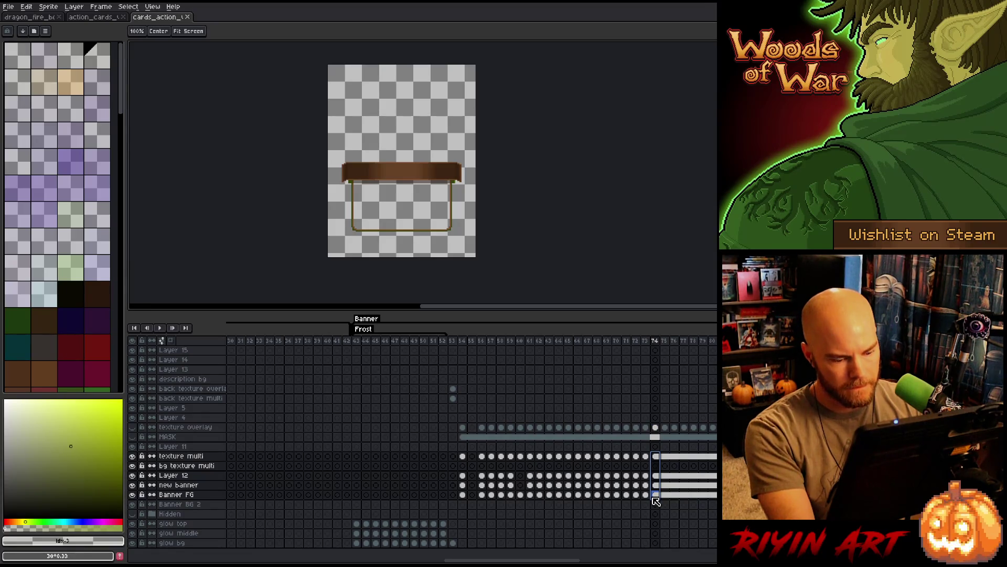
pyautogui.click(464, 457)
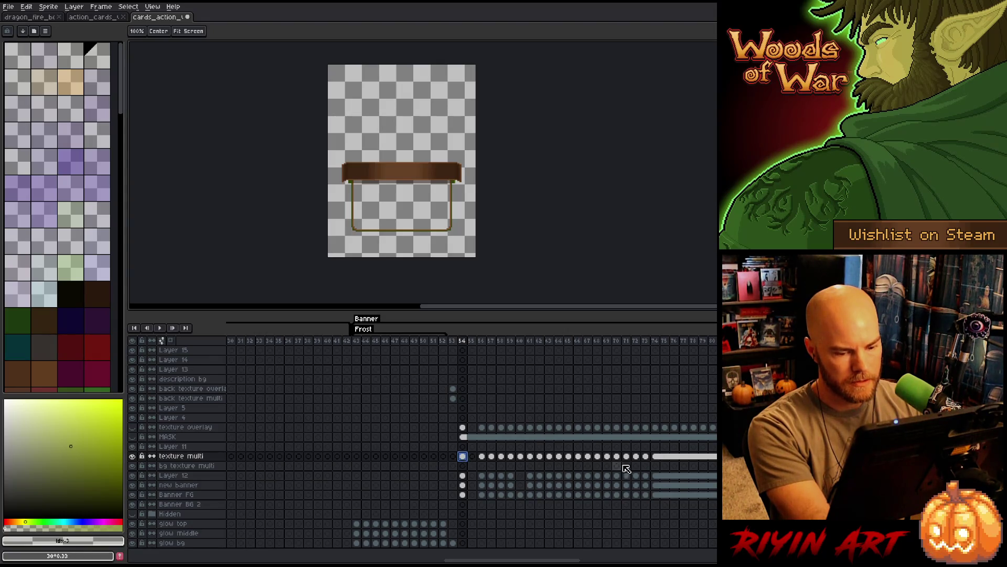
pyautogui.click(647, 457)
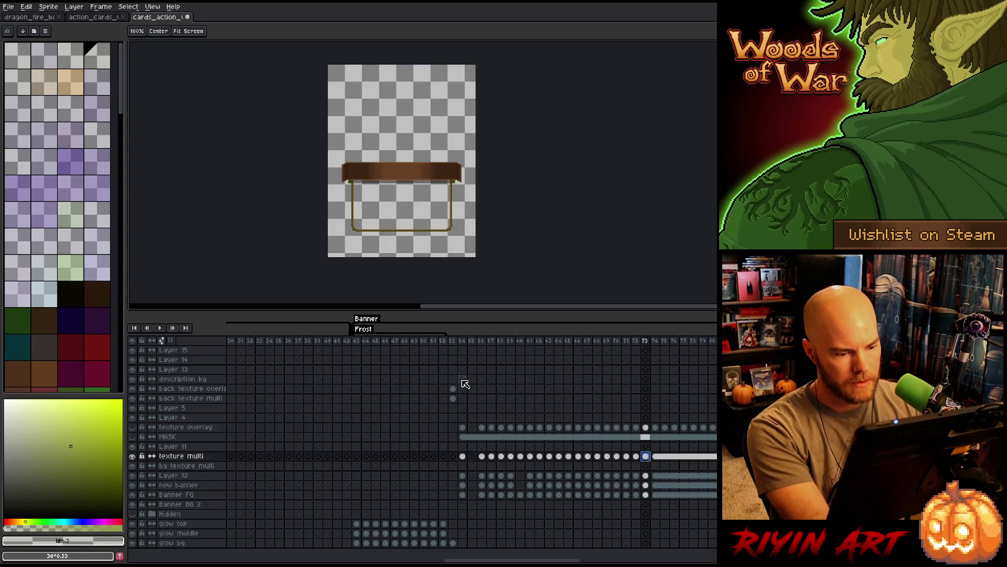
pyautogui.click(464, 341)
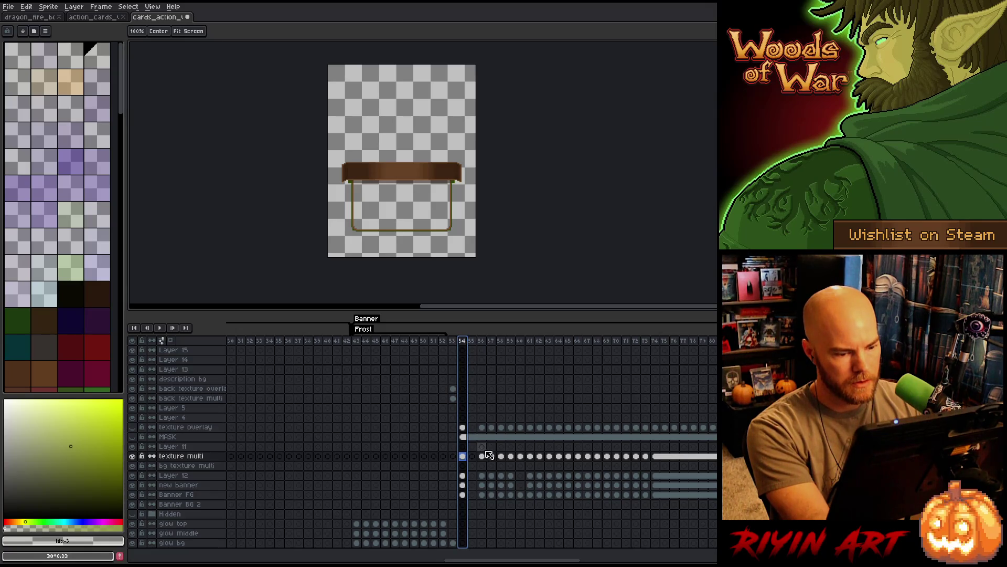
pyautogui.click(657, 456)
pyautogui.moveTo(485, 459)
pyautogui.mouseDown()
pyautogui.moveTo(517, 496)
pyautogui.moveTo(648, 498)
pyautogui.mouseUp()
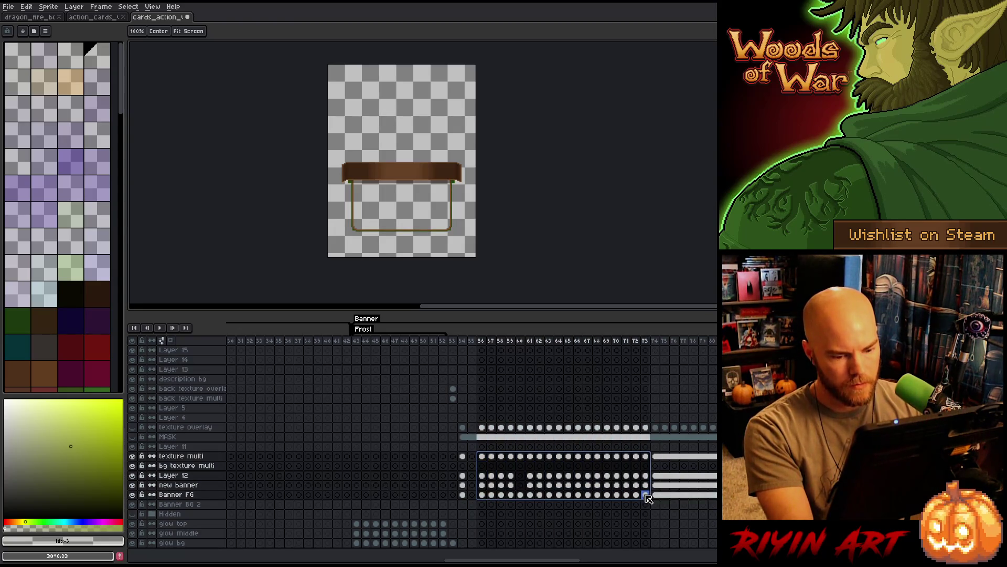
pyautogui.press('Delete')
pyautogui.moveTo(464, 456); pyautogui.dragTo(478, 497)
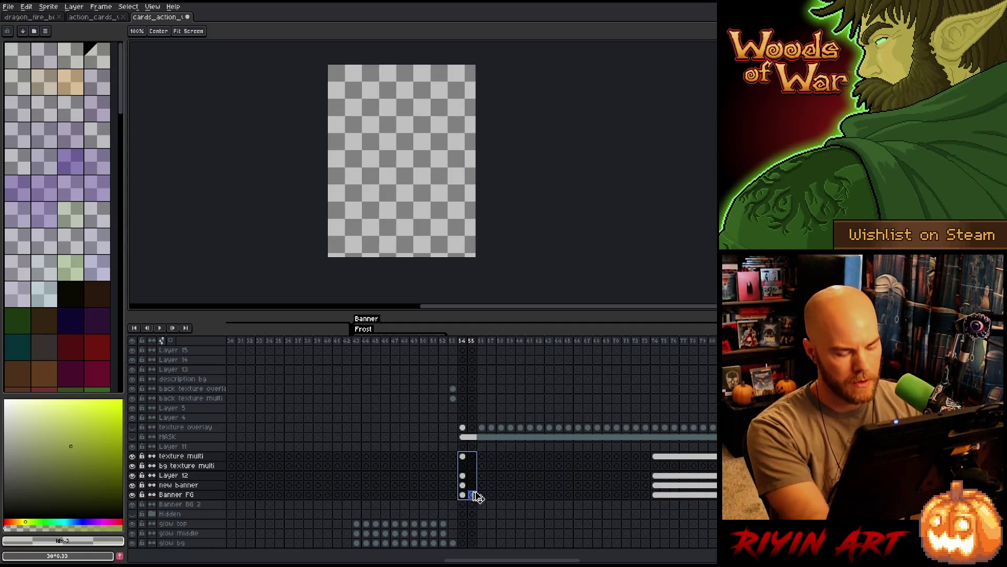
pyautogui.hotkey('ctrl', 'z')
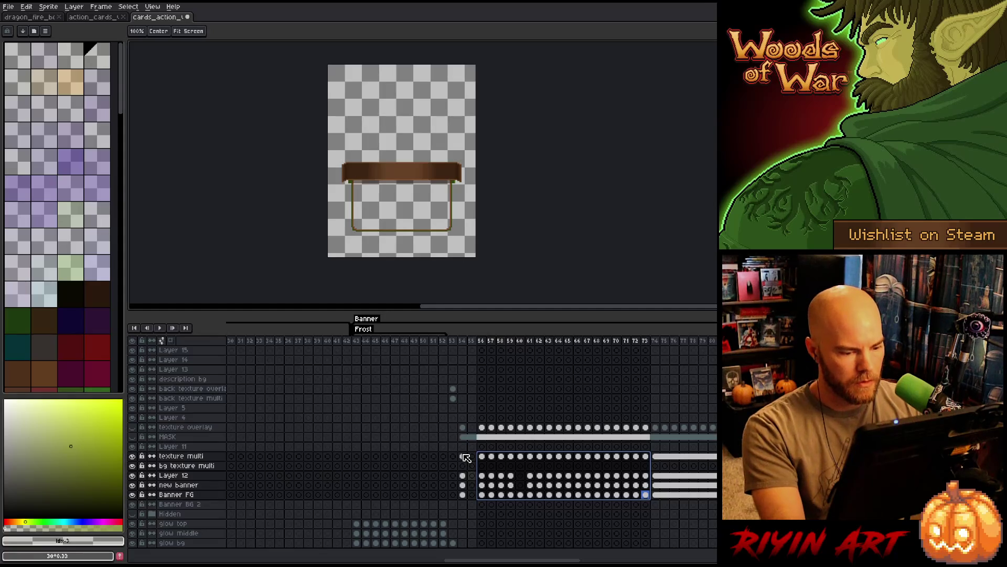
pyautogui.press('Delete')
# Link the banner layers' cels across frames 54–73 with Link Cels
pyautogui.moveTo(462, 456)
pyautogui.mouseDown()
pyautogui.moveTo(508, 514)
pyautogui.moveTo(645, 496)
pyautogui.mouseUp()
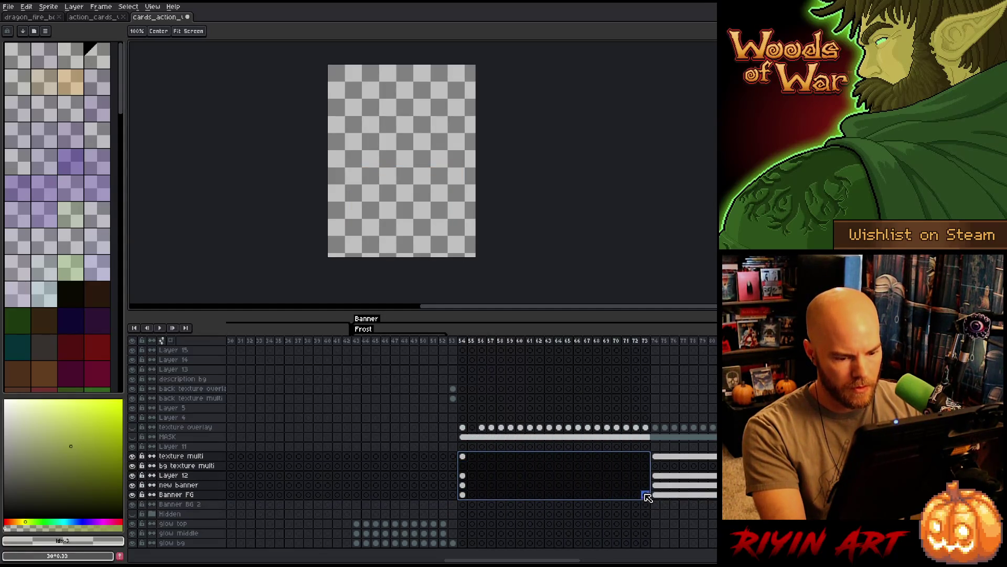
pyautogui.rightClick(645, 497)
pyautogui.click(665, 529)
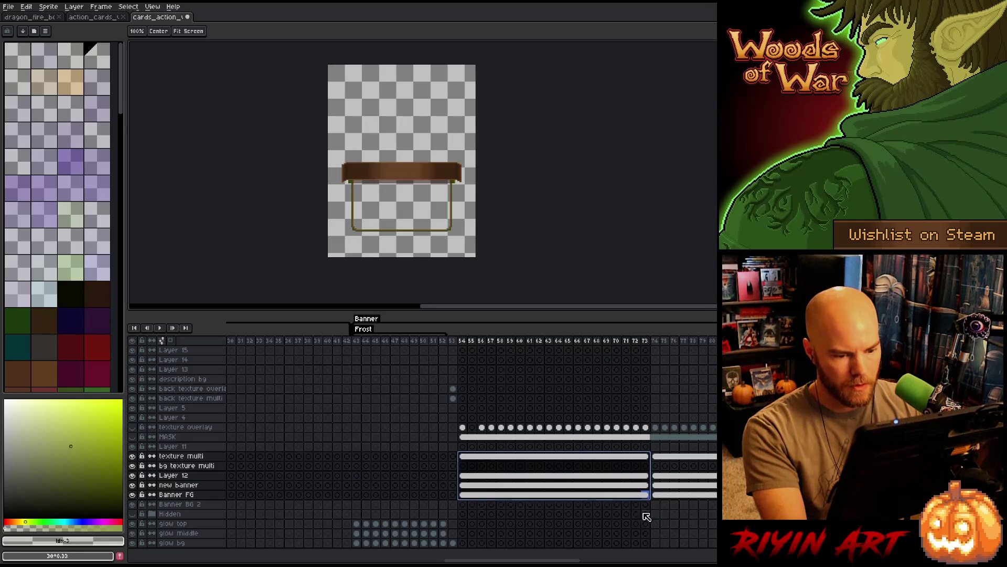
pyautogui.click(462, 341)
pyautogui.moveTo(464, 343)
pyautogui.mouseDown()
pyautogui.moveTo(453, 341)
pyautogui.moveTo(682, 340)
pyautogui.moveTo(714, 328)
pyautogui.moveTo(450, 330)
pyautogui.moveTo(714, 340)
pyautogui.moveTo(636, 340)
pyautogui.mouseUp()
# Copy the texture overlay cels and paste them starting at frame 55
pyautogui.click(465, 428)
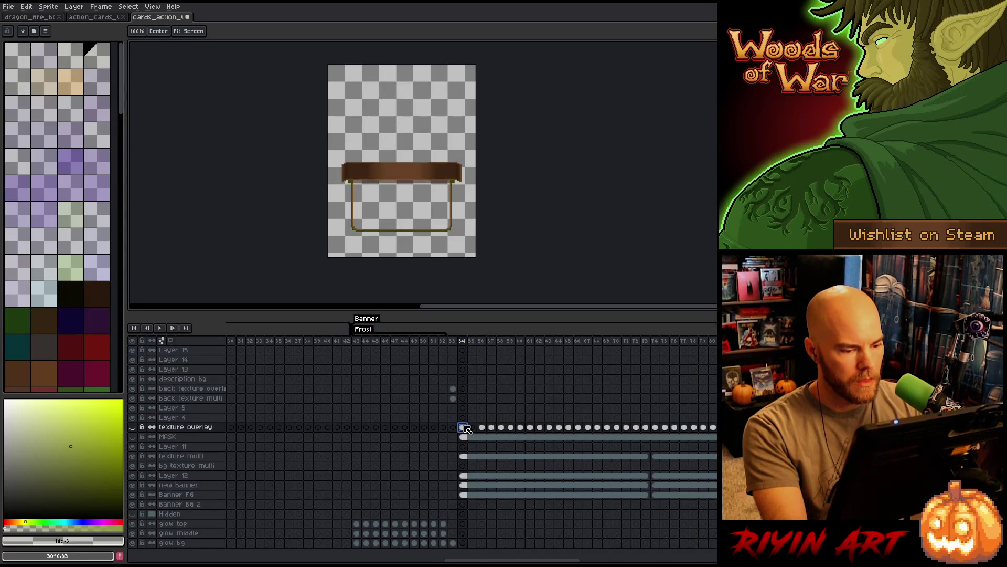
pyautogui.moveTo(656, 428); pyautogui.dragTo(713, 428)
pyautogui.moveTo(481, 428); pyautogui.dragTo(826, 428)
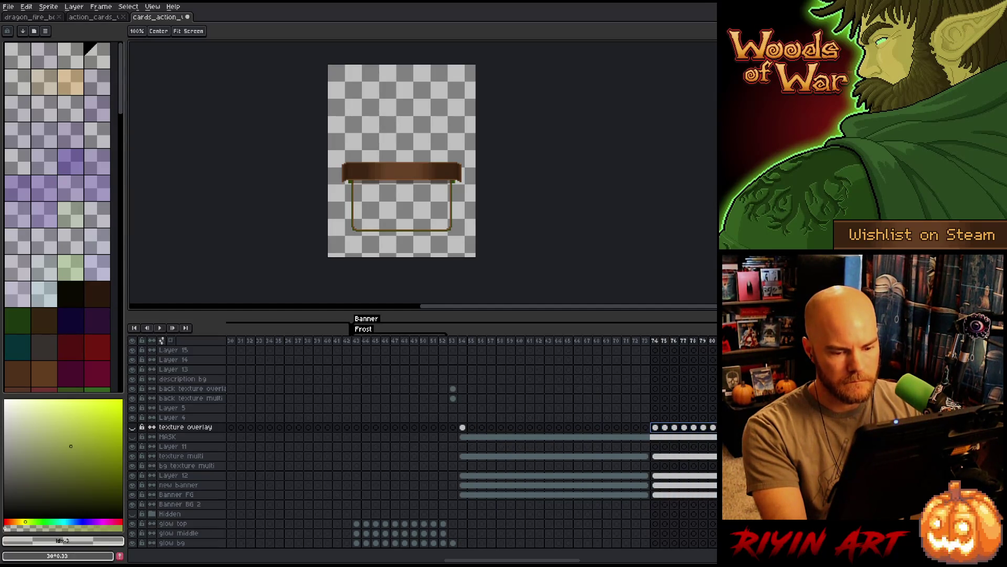
pyautogui.hotkey('ctrl', 'c')
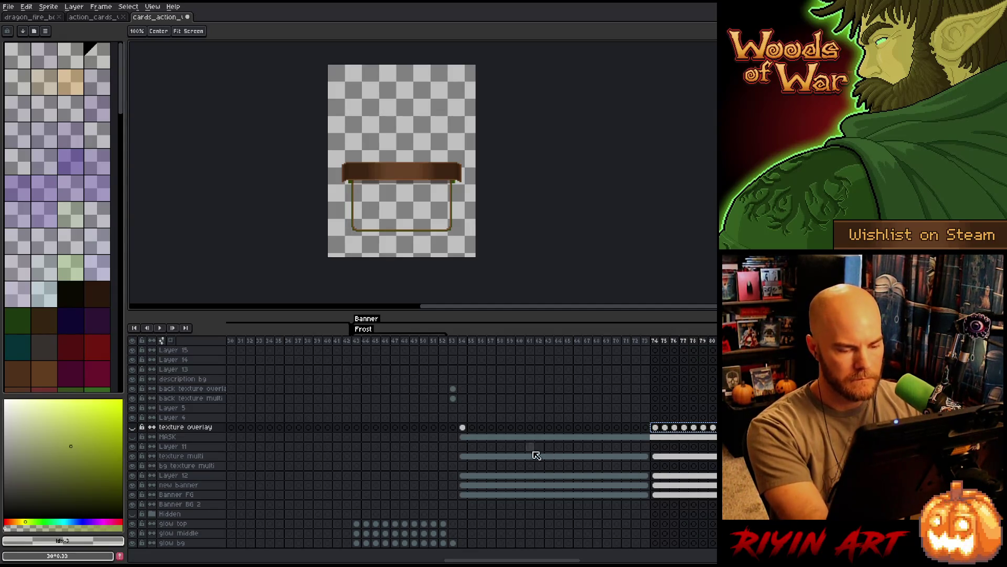
pyautogui.click(472, 428)
pyautogui.hotkey('ctrl', 'v')
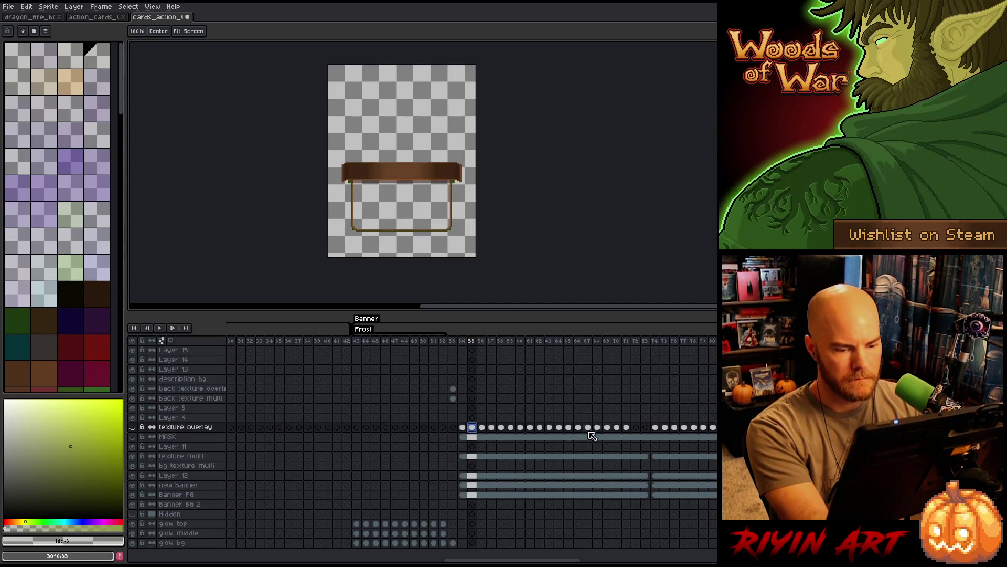
# Copy texture overlay frames 74–75 for frame 72, then review the card frames
pyautogui.moveTo(656, 428); pyautogui.dragTo(668, 428)
pyautogui.hotkey('ctrl', 'c')
pyautogui.click(636, 429)
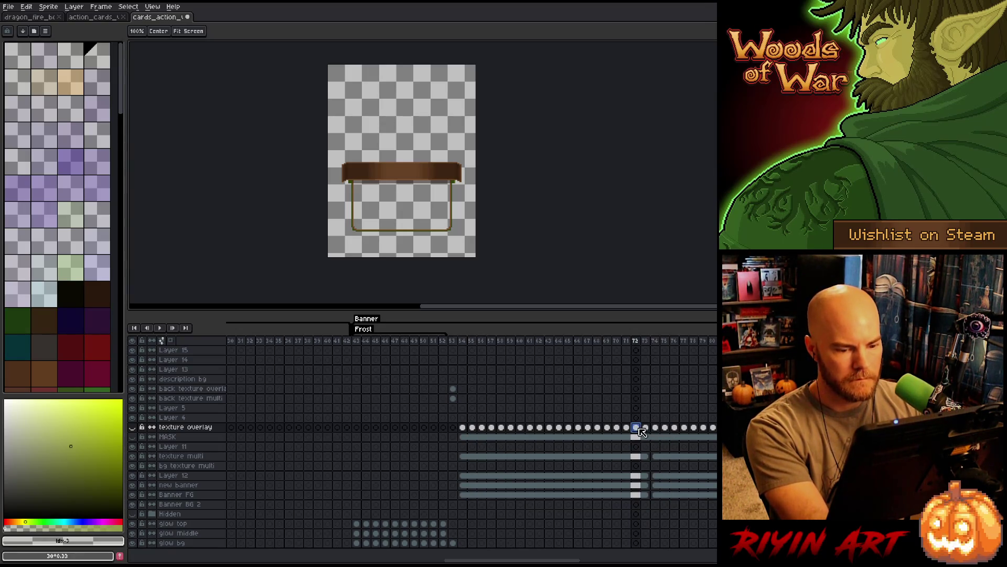
pyautogui.click(455, 341)
pyautogui.moveTo(461, 342); pyautogui.dragTo(713, 342)
pyautogui.moveTo(529, 560)
pyautogui.mouseDown()
pyautogui.moveTo(663, 559)
pyautogui.moveTo(623, 559)
pyautogui.moveTo(643, 559)
pyautogui.mouseUp()
pyautogui.click(504, 341)
pyautogui.moveTo(507, 344)
pyautogui.mouseDown()
pyautogui.moveTo(603, 349)
pyautogui.moveTo(586, 353)
pyautogui.mouseUp()
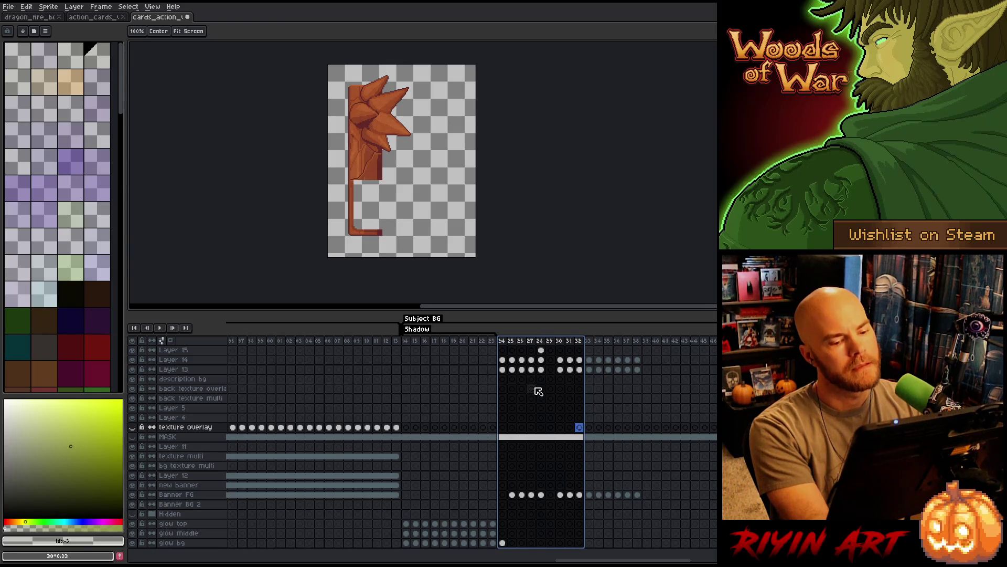
# Delete frame 97's cels from texture overlay down to Banner FG
pyautogui.moveTo(621, 561)
pyautogui.mouseDown()
pyautogui.moveTo(708, 321)
pyautogui.moveTo(627, 428)
pyautogui.moveTo(594, 385)
pyautogui.mouseUp()
pyautogui.click(541, 342)
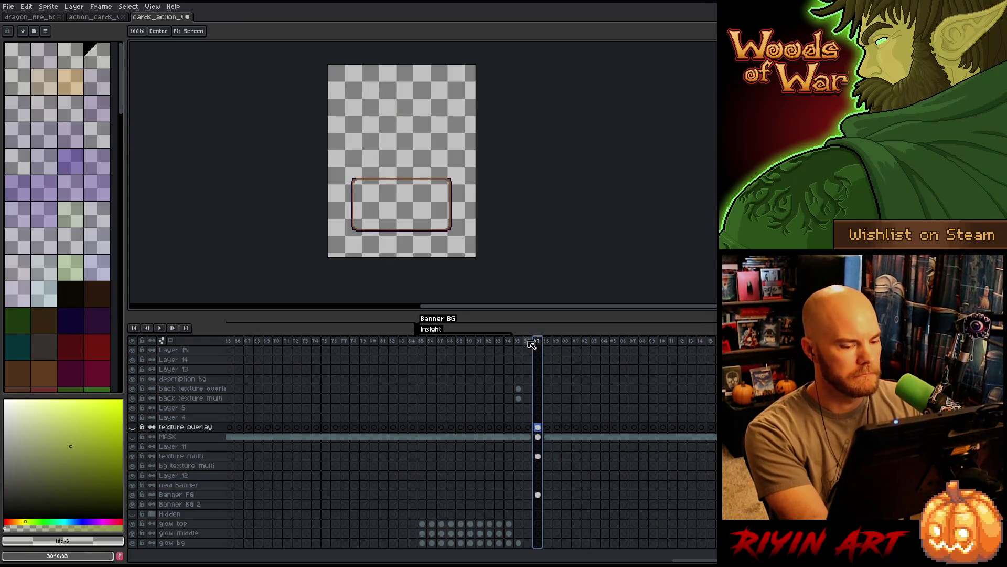
pyautogui.click(519, 341)
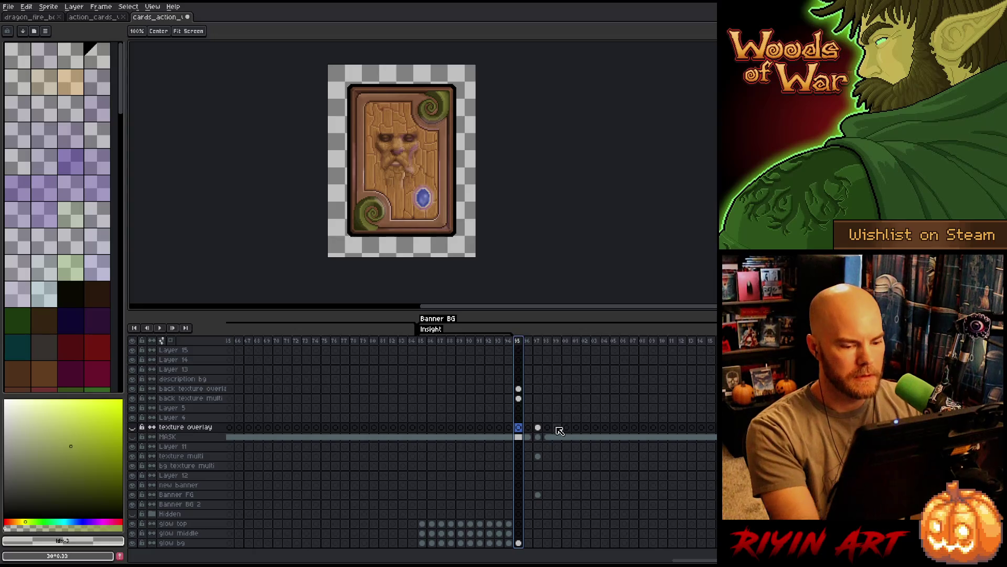
pyautogui.moveTo(537, 428); pyautogui.dragTo(542, 500)
pyautogui.press('Delete')
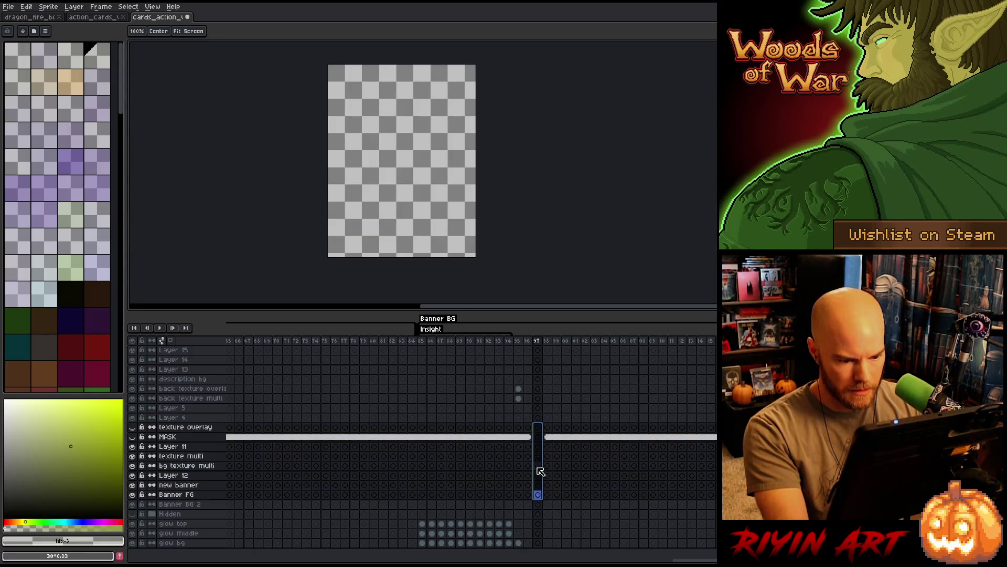
# Inspect the MASK cels at frames 96–97 and select card frames 67–89
pyautogui.click(530, 437)
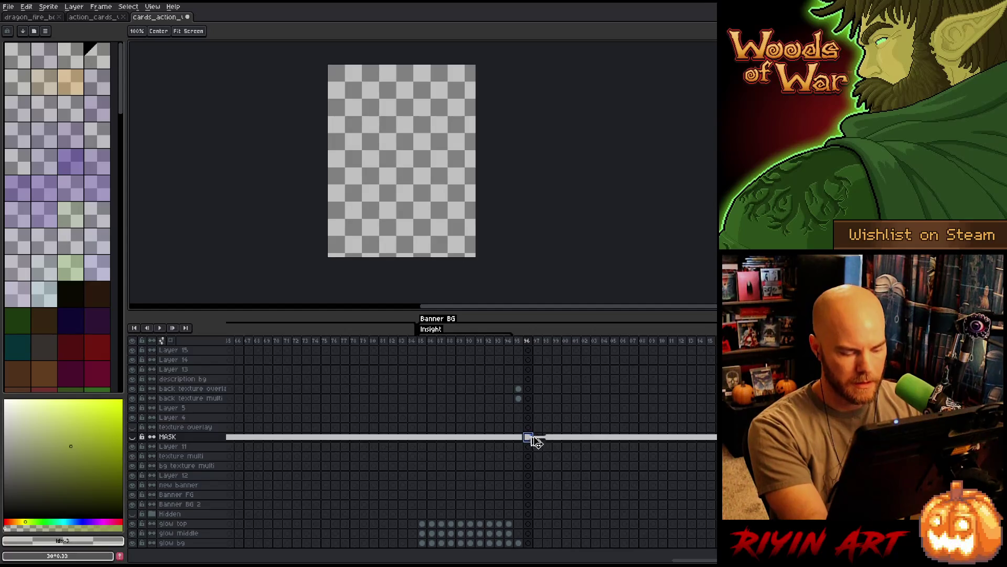
pyautogui.click(540, 440)
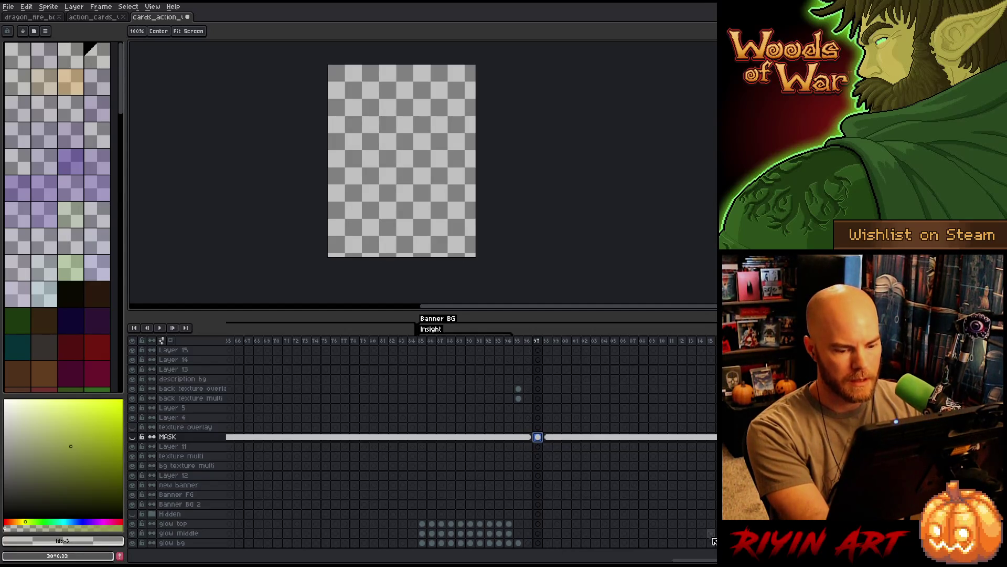
pyautogui.moveTo(712, 561); pyautogui.dragTo(604, 561)
pyautogui.moveTo(380, 343)
pyautogui.mouseDown()
pyautogui.moveTo(656, 350)
pyautogui.moveTo(438, 352)
pyautogui.moveTo(616, 353)
pyautogui.moveTo(578, 358)
pyautogui.moveTo(524, 472)
pyautogui.moveTo(450, 513)
pyautogui.moveTo(387, 507)
pyautogui.moveTo(383, 515)
pyautogui.moveTo(394, 519)
pyautogui.mouseUp()
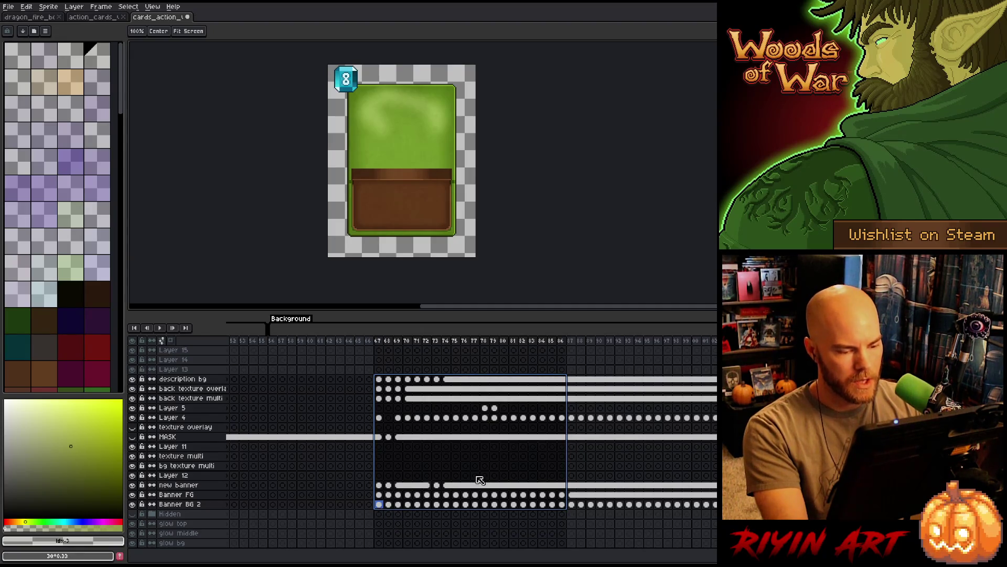
# Clear the frames 67–86 cels, then undo the deletion
pyautogui.press('Delete')
pyautogui.moveTo(571, 379); pyautogui.dragTo(572, 418)
pyautogui.moveTo(575, 471); pyautogui.dragTo(578, 506)
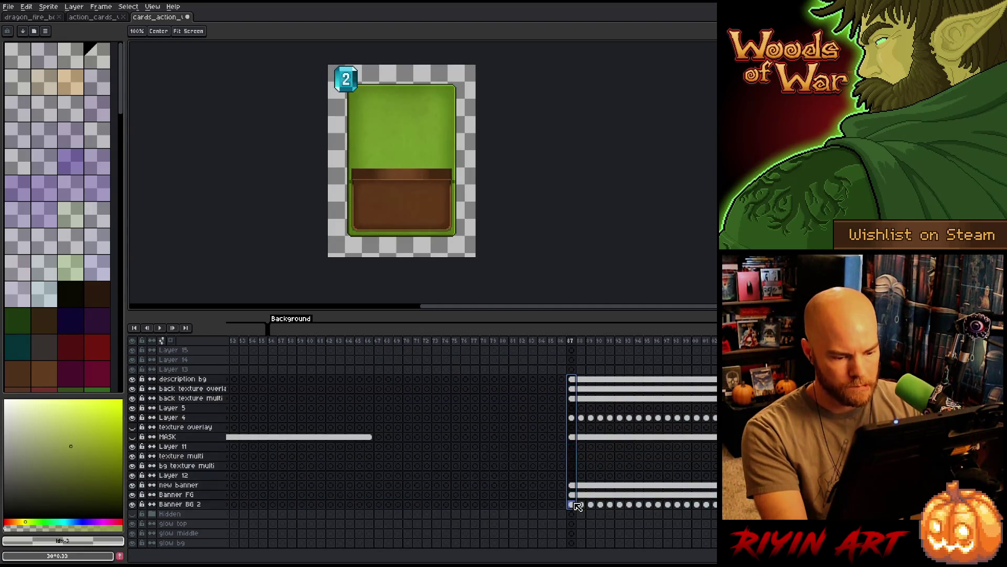
pyautogui.hotkey('ctrl', 'z')
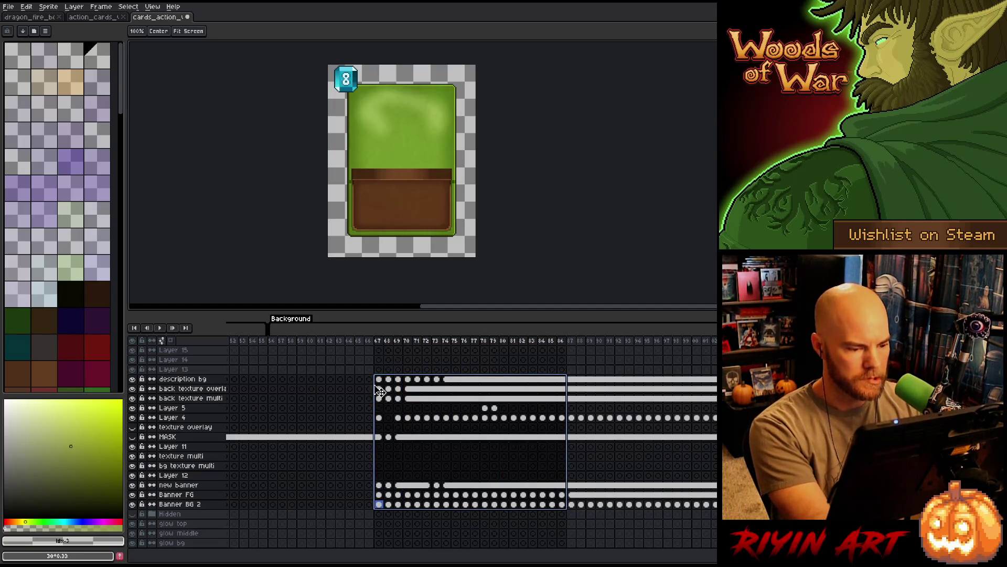
# Link the cels from description bg to Banner BG 2 across frames 67–86
pyautogui.click(380, 341)
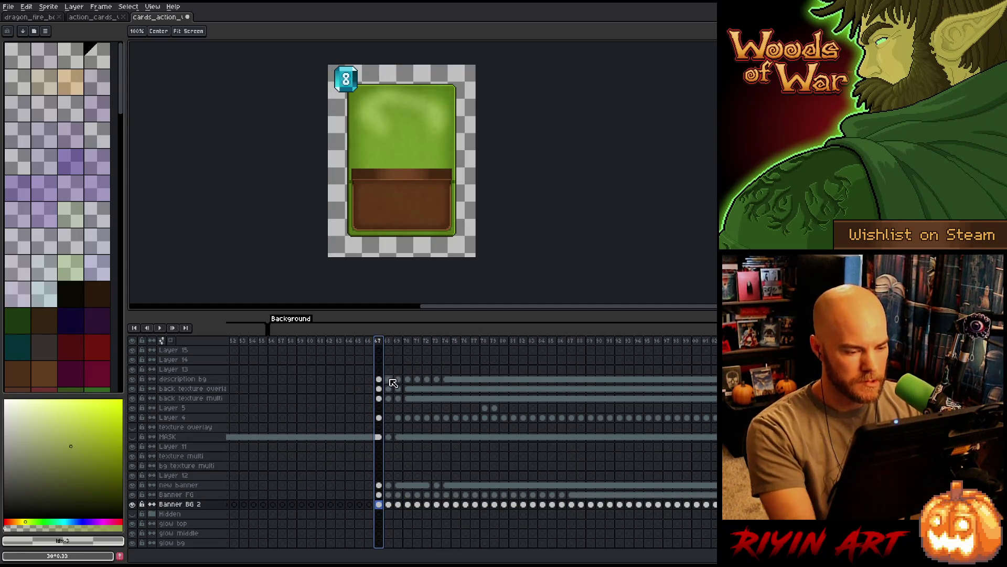
pyautogui.moveTo(576, 504); pyautogui.dragTo(572, 378)
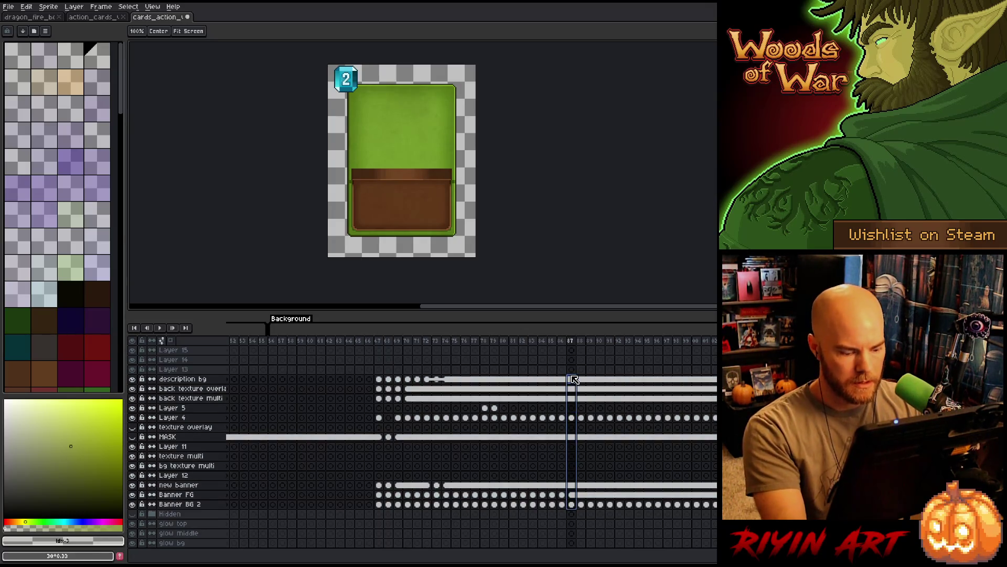
pyautogui.click(379, 379)
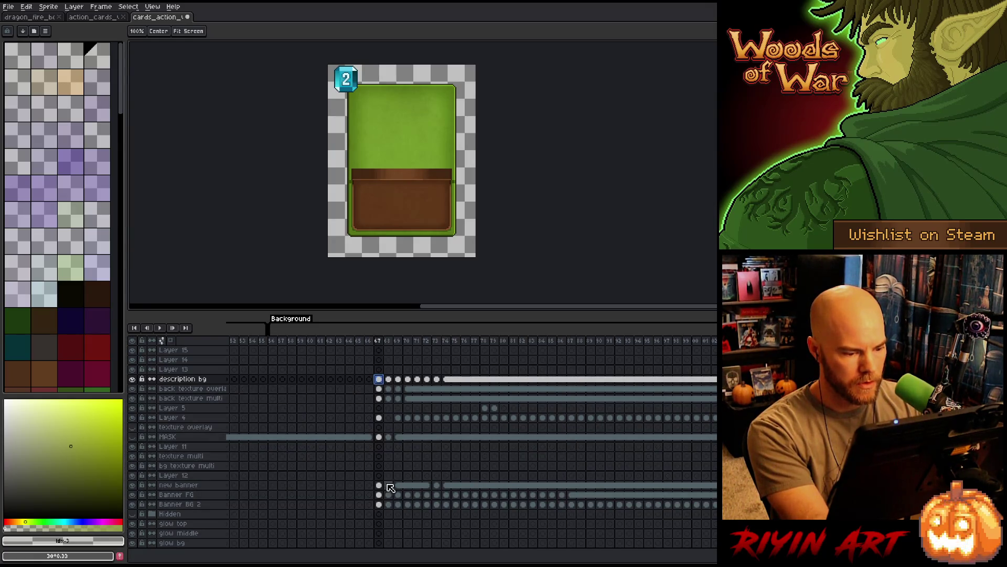
pyautogui.moveTo(379, 379)
pyautogui.mouseDown()
pyautogui.moveTo(472, 399)
pyautogui.moveTo(564, 491)
pyautogui.moveTo(570, 509)
pyautogui.mouseUp()
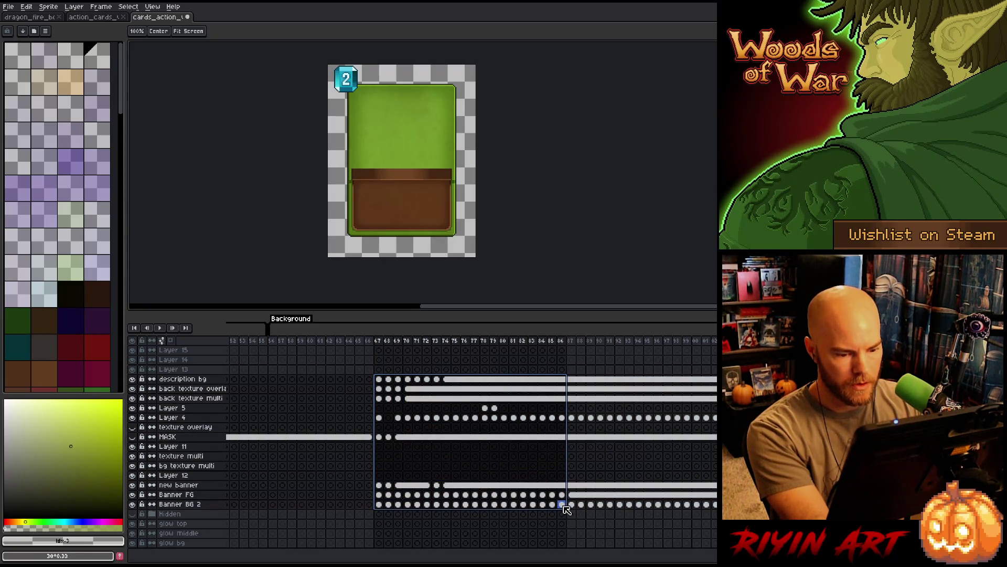
pyautogui.rightClick(564, 506)
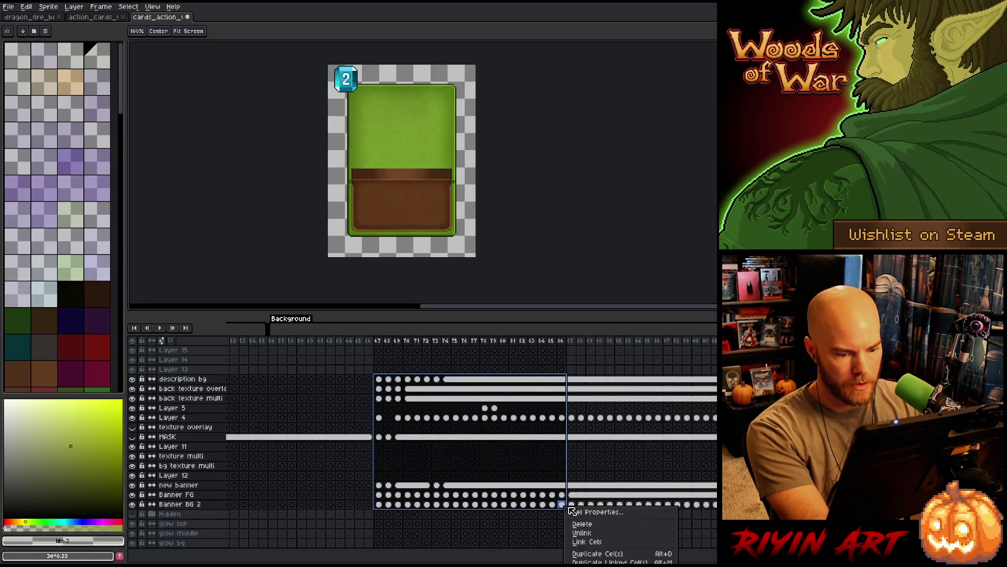
pyautogui.click(587, 542)
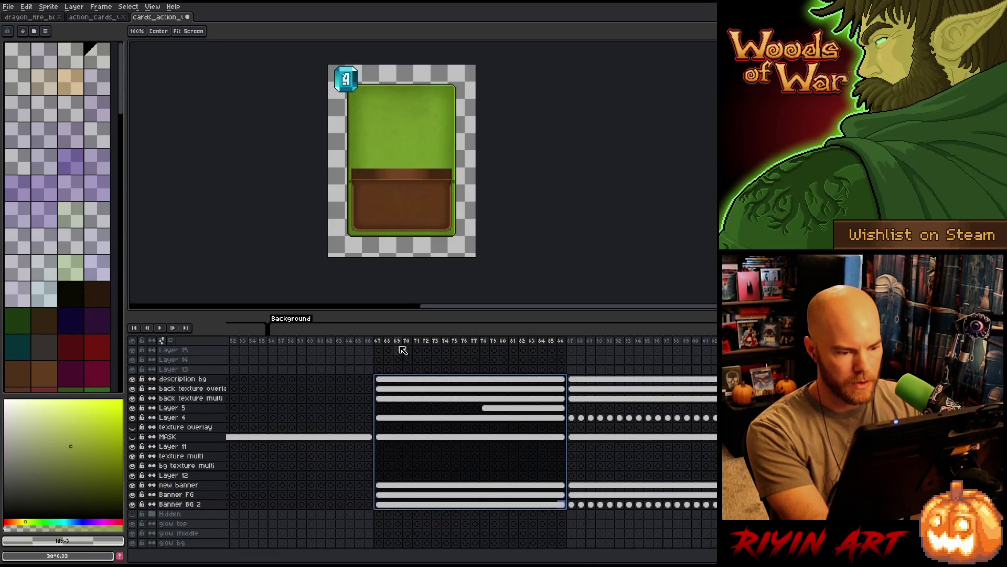
pyautogui.click(379, 342)
pyautogui.moveTo(379, 342)
pyautogui.mouseDown()
pyautogui.moveTo(577, 336)
pyautogui.moveTo(407, 353)
pyautogui.moveTo(555, 351)
pyautogui.moveTo(499, 348)
pyautogui.mouseUp()
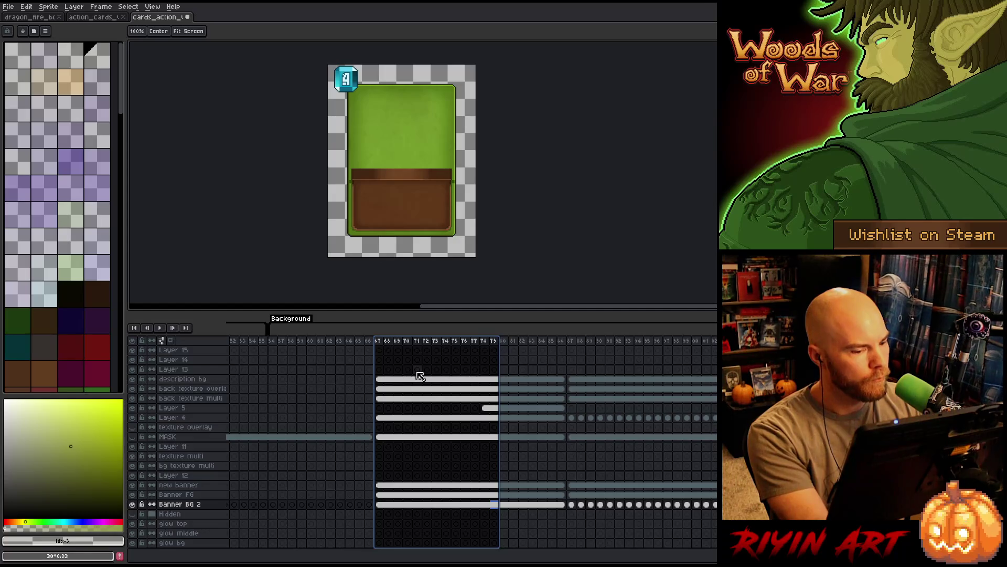
# Toggle Banner BG 2's visibility off and on, then select frames 67–75
pyautogui.click(133, 504)
pyautogui.click(133, 505)
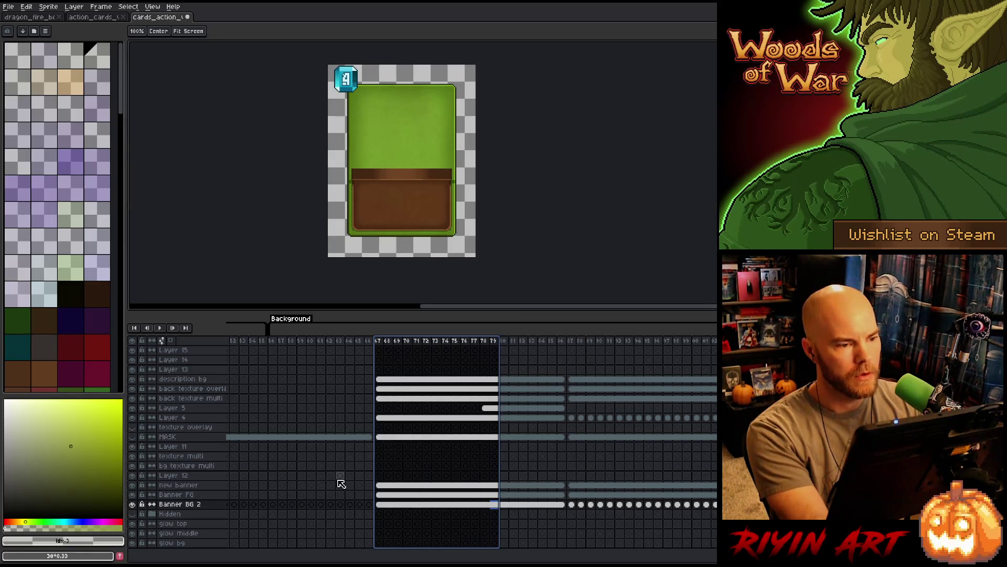
pyautogui.hotkey('ctrl', 'z')
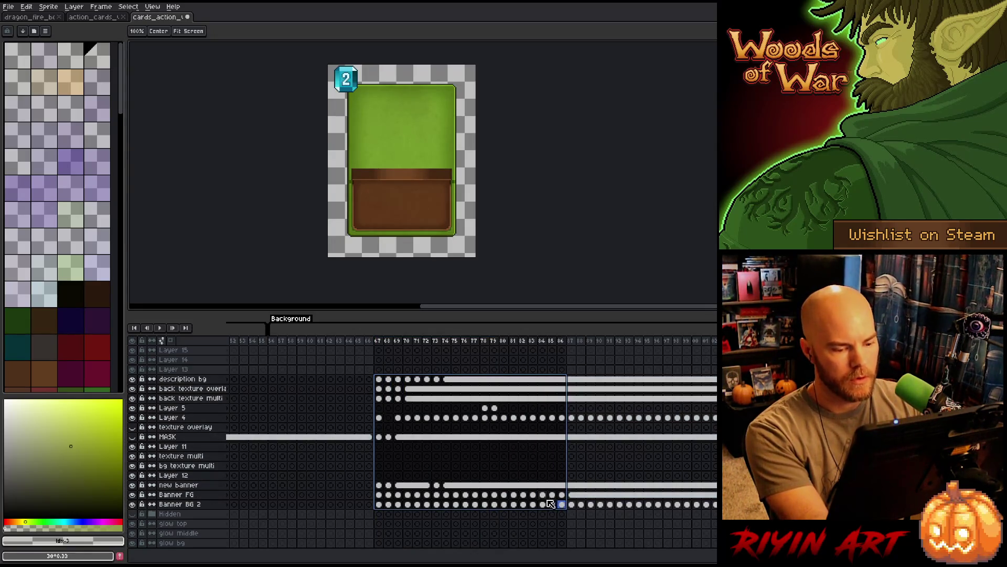
pyautogui.click(134, 505)
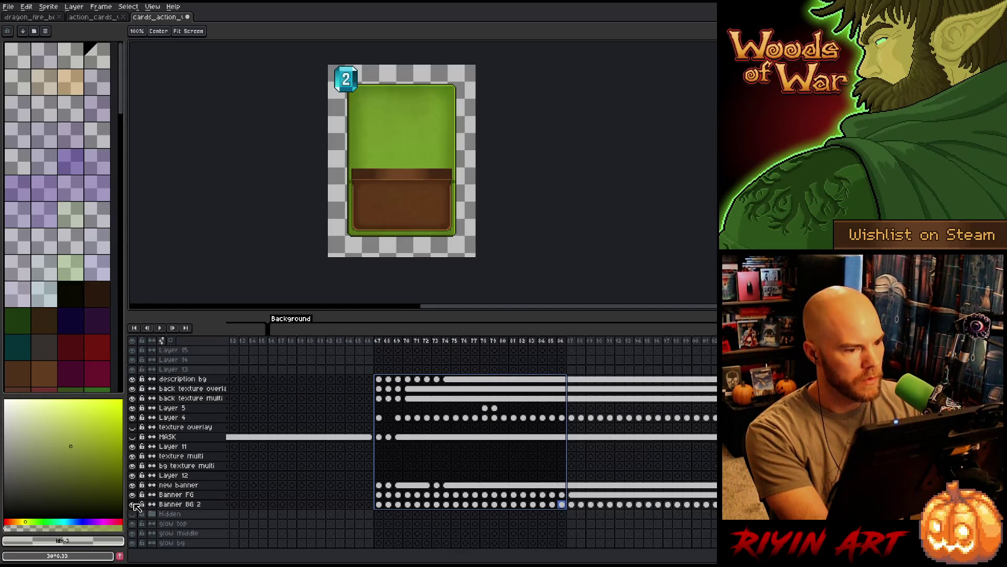
pyautogui.click(133, 505)
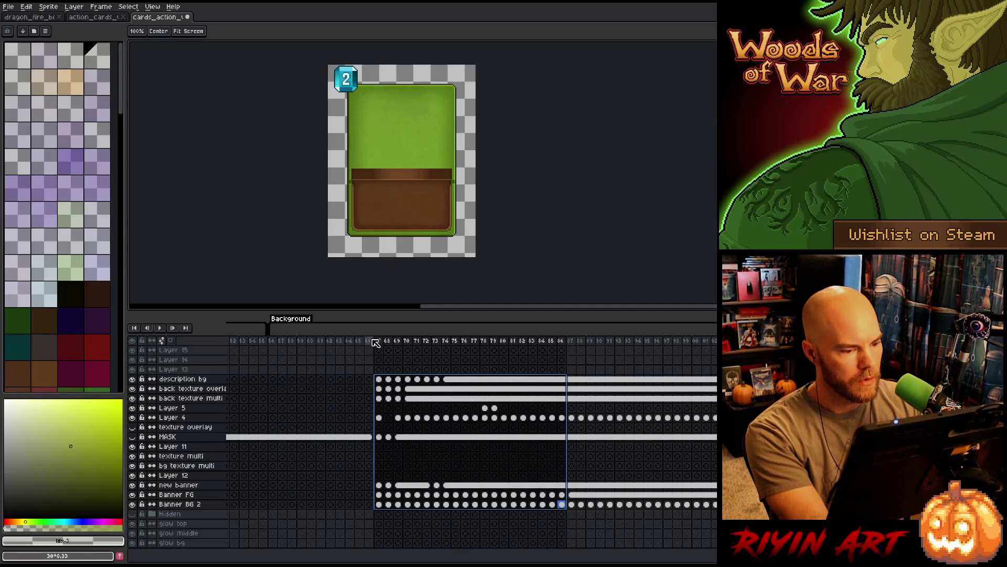
pyautogui.moveTo(380, 341)
pyautogui.mouseDown()
pyautogui.moveTo(458, 342)
pyautogui.moveTo(383, 358)
pyautogui.mouseUp()
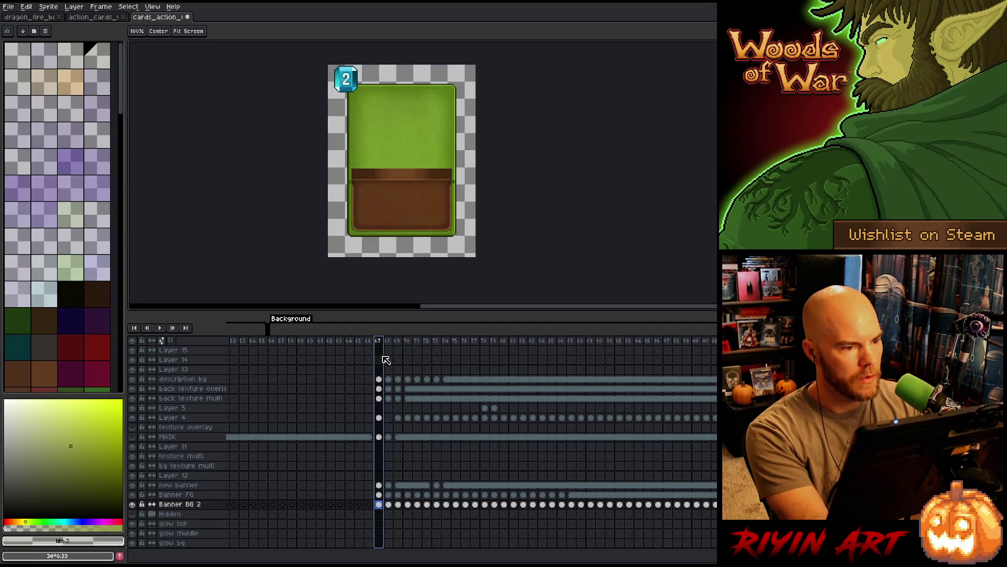
# Compare the cards at frames 69, 70, 71 and 73
pyautogui.click(398, 505)
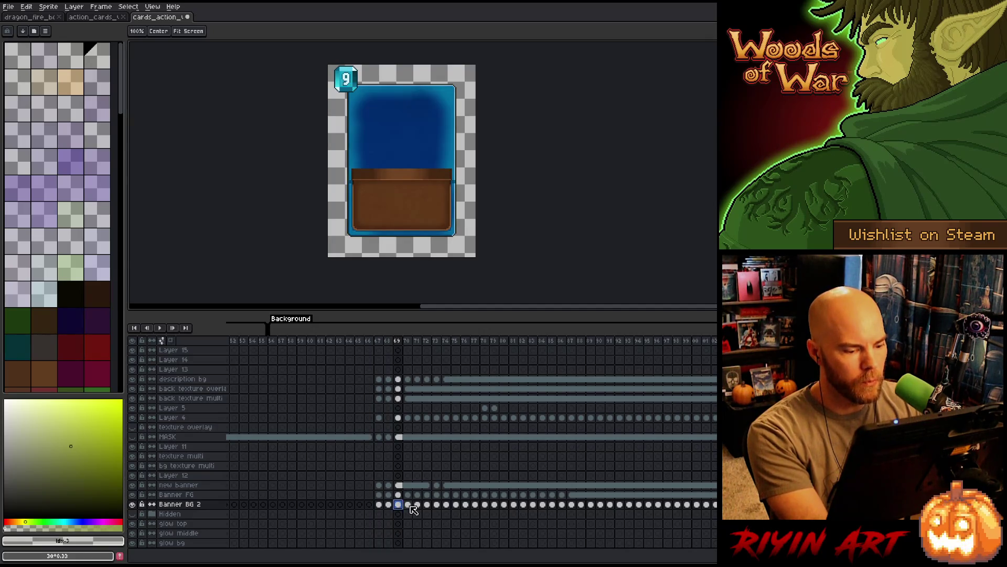
pyautogui.click(409, 505)
pyautogui.click(417, 505)
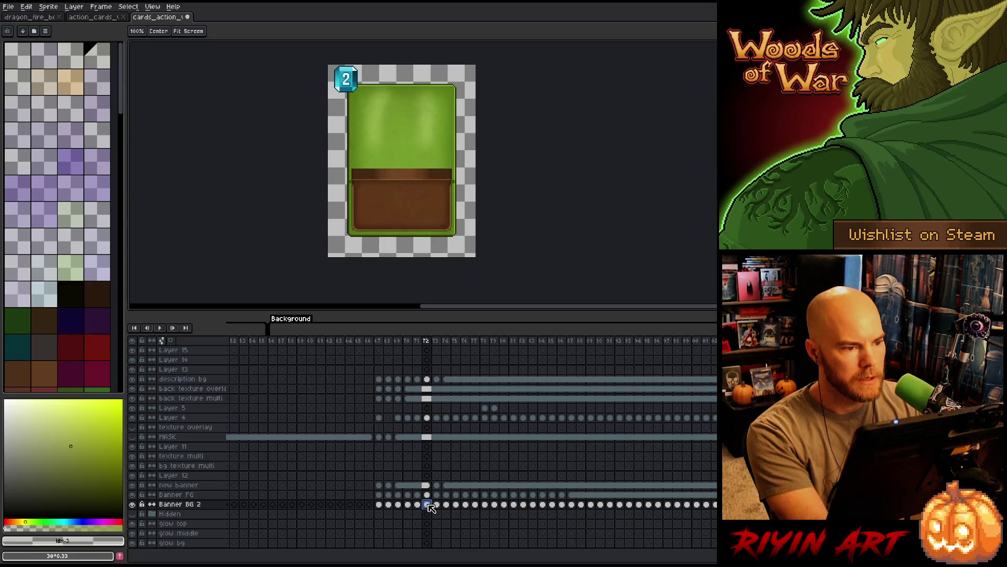
pyautogui.click(439, 507)
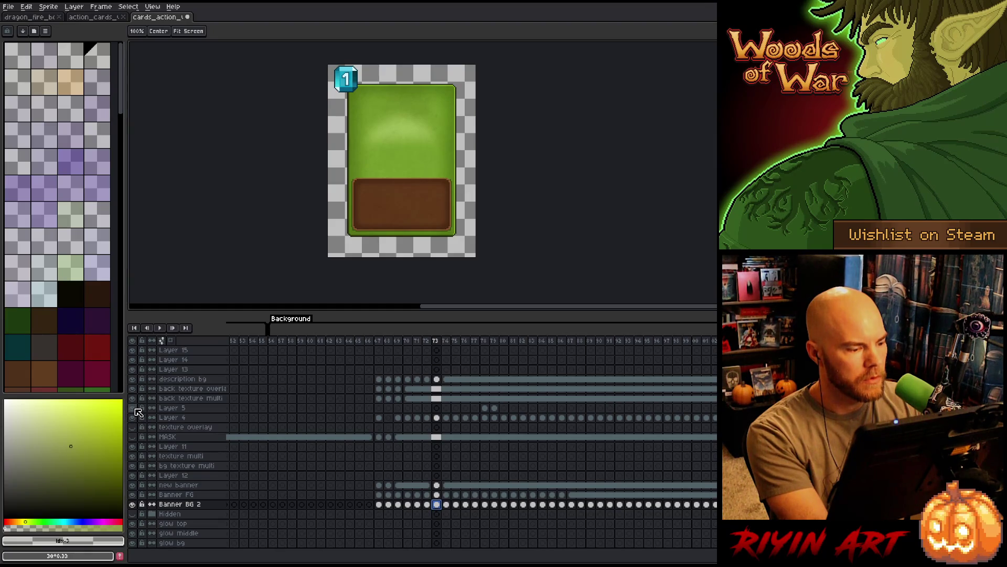
# Make Layer 4 active and select frame 87's cels on the three banner layers
pyautogui.click(436, 417)
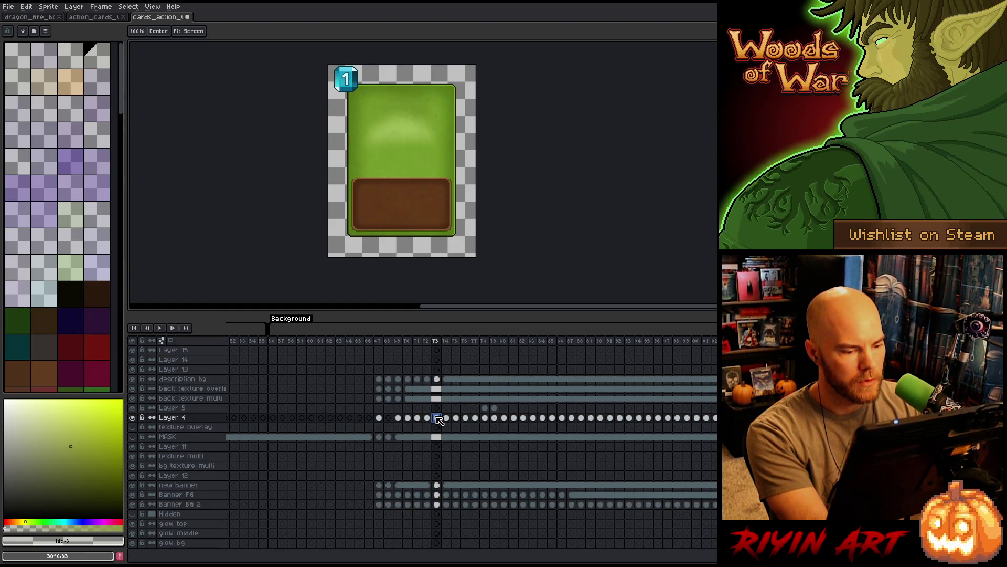
pyautogui.click(571, 494)
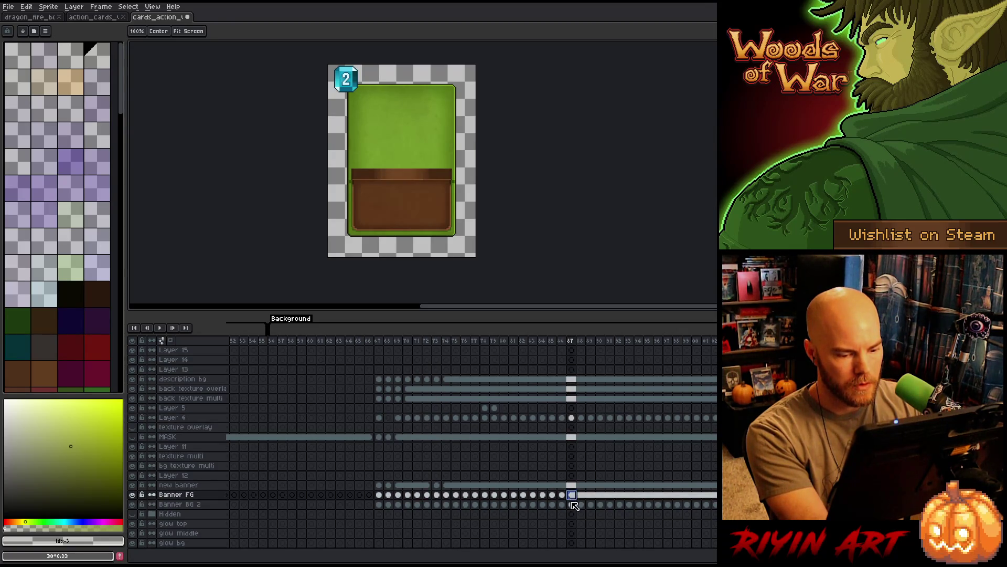
pyautogui.moveTo(576, 486); pyautogui.dragTo(576, 506)
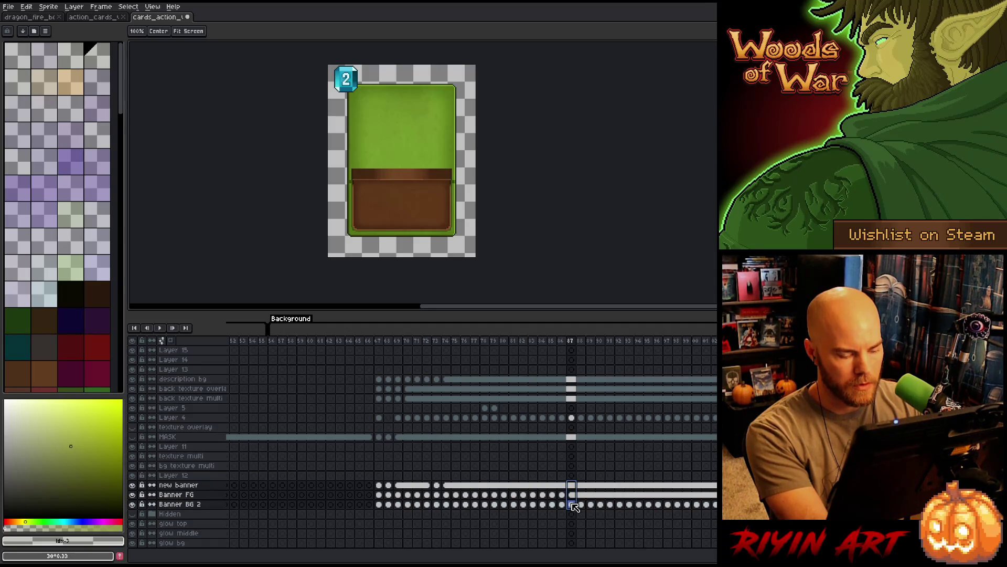
# Apply Link Cels to the frames 67–86 block on new banner, Banner FG and Banner BG 2
pyautogui.click(380, 485)
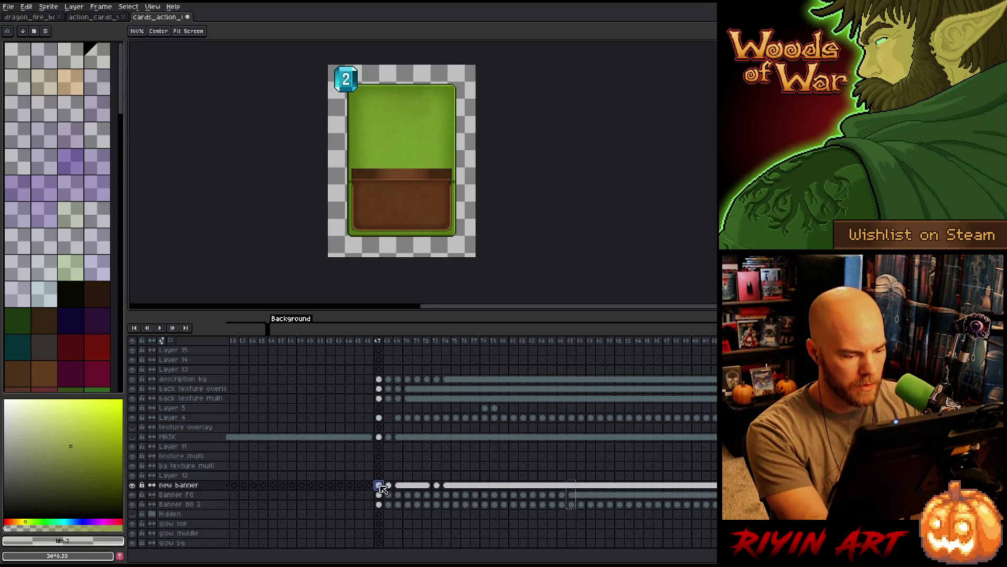
pyautogui.moveTo(379, 485)
pyautogui.mouseDown()
pyautogui.moveTo(380, 496)
pyautogui.moveTo(569, 508)
pyautogui.mouseUp()
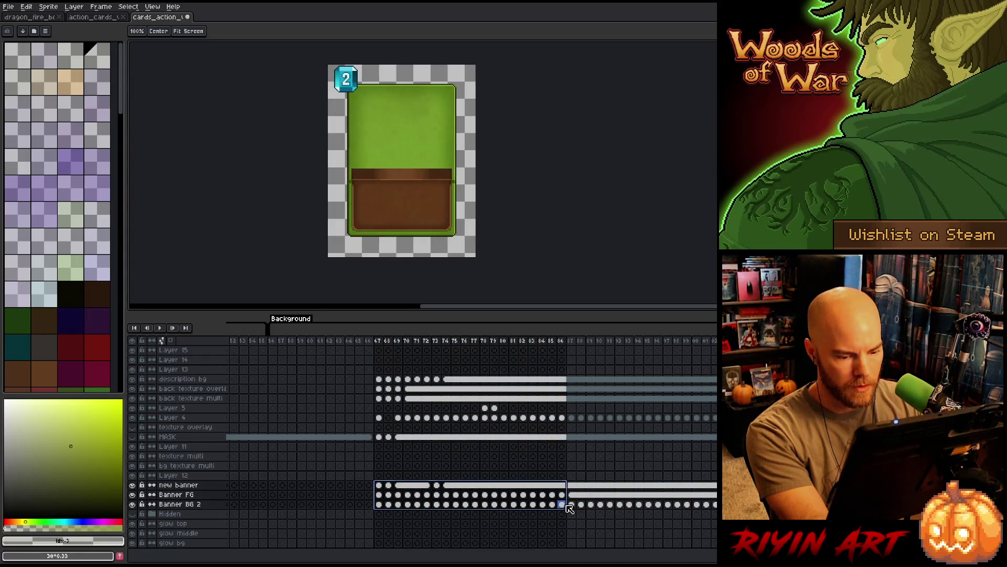
pyautogui.rightClick(569, 508)
pyautogui.click(597, 541)
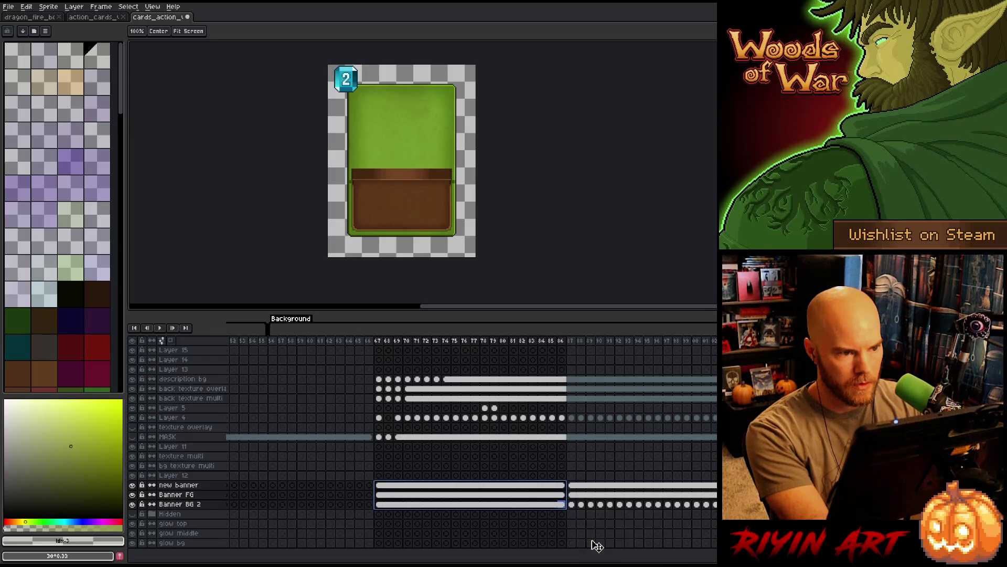
pyautogui.click(380, 342)
pyautogui.moveTo(380, 342)
pyautogui.mouseDown()
pyautogui.moveTo(631, 339)
pyautogui.moveTo(389, 359)
pyautogui.mouseUp()
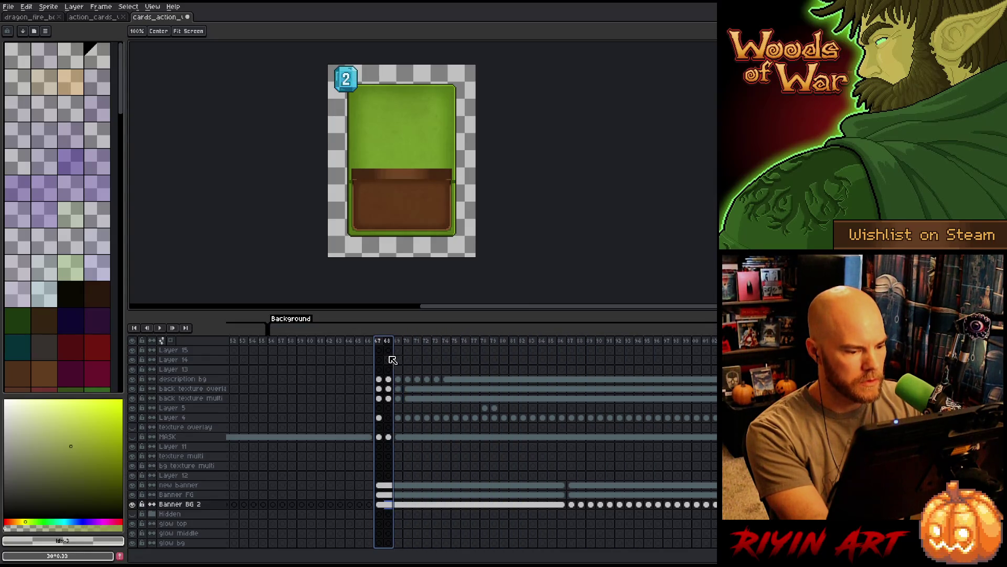
# Toggle Layer 4 off and on to check the badge, comparing frames 67–69
pyautogui.click(380, 420)
pyautogui.click(133, 418)
pyautogui.click(133, 418)
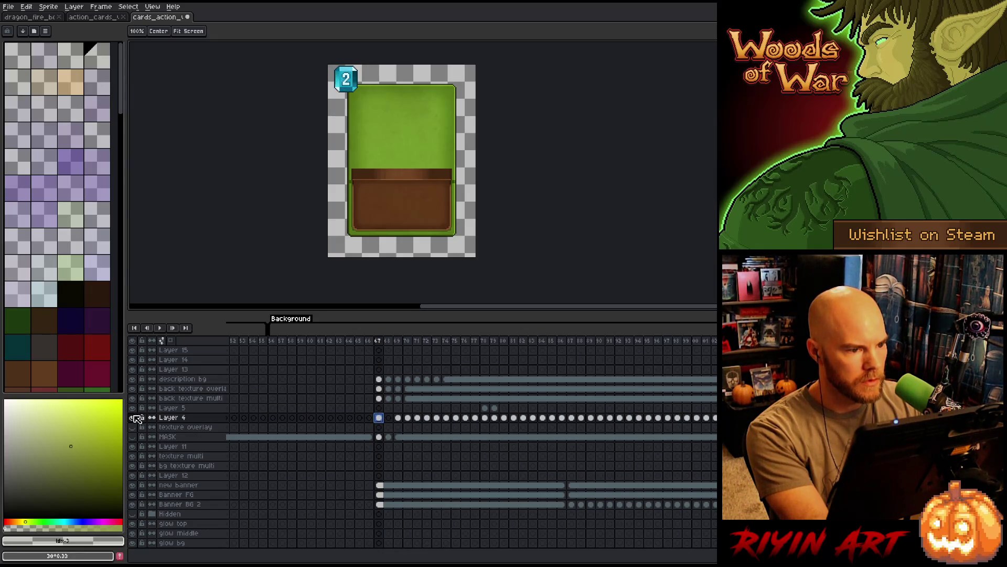
pyautogui.click(391, 341)
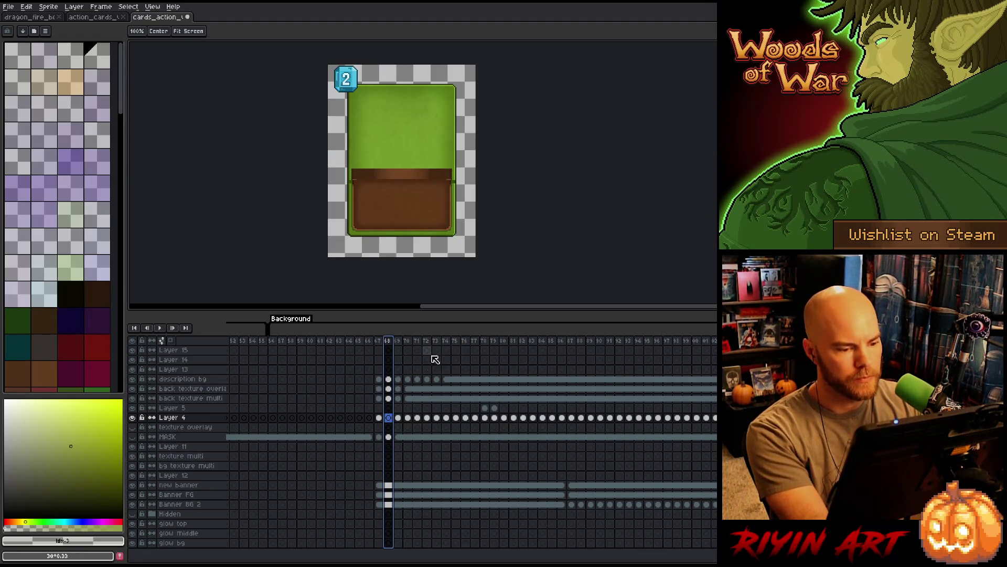
pyautogui.click(399, 418)
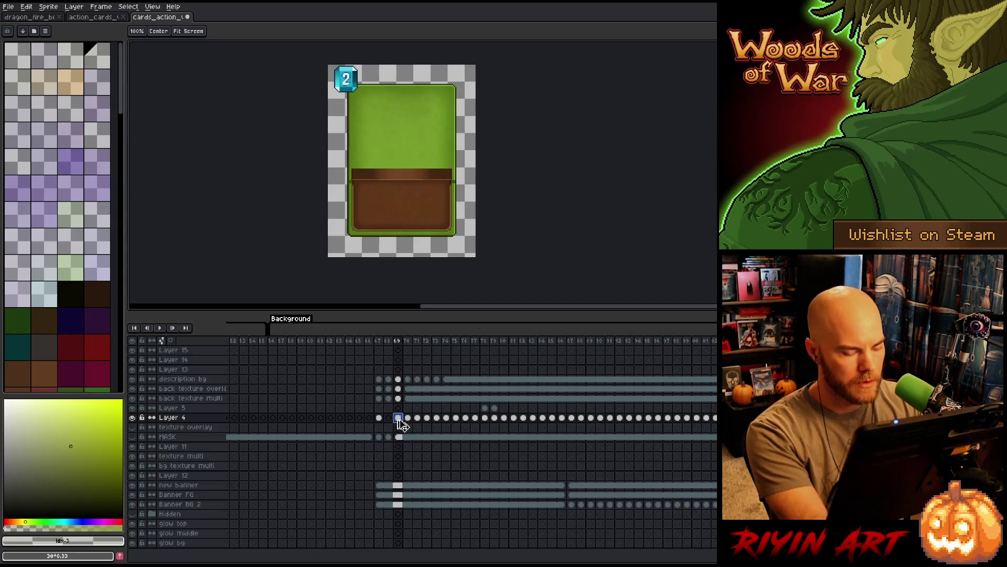
pyautogui.click(389, 418)
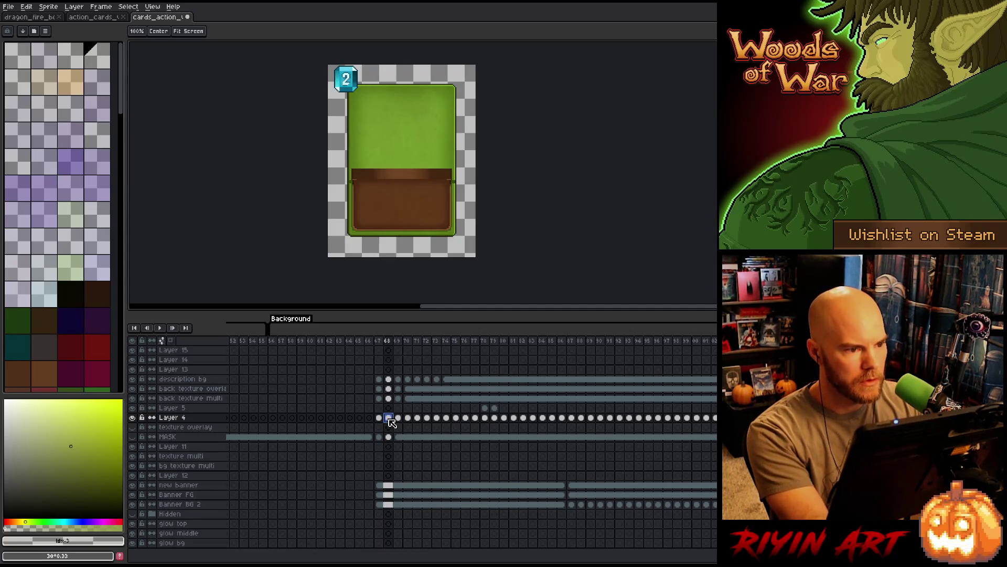
pyautogui.click(379, 419)
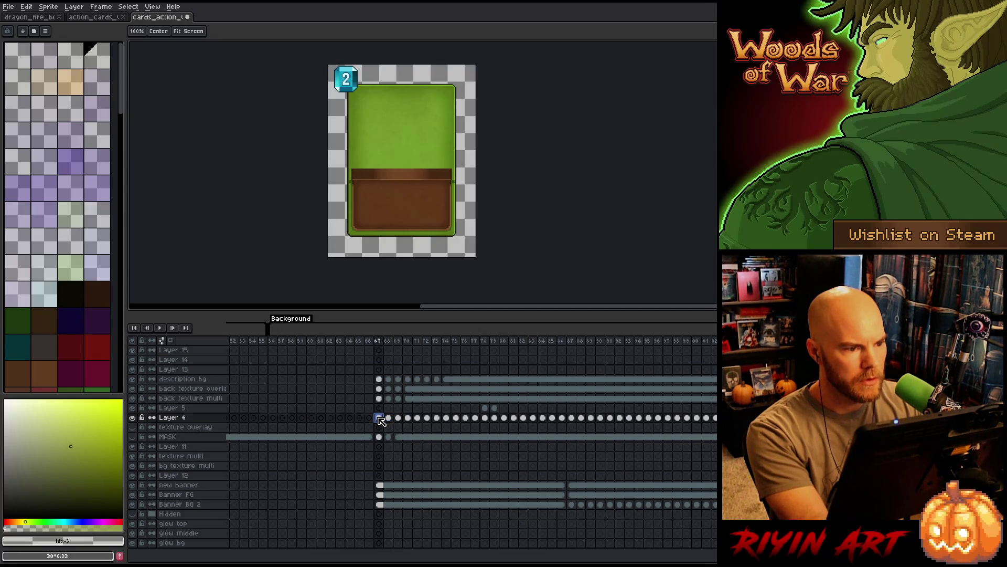
# Step through Layer 4's frames 68–73, then undo the banner cel linking
pyautogui.click(388, 419)
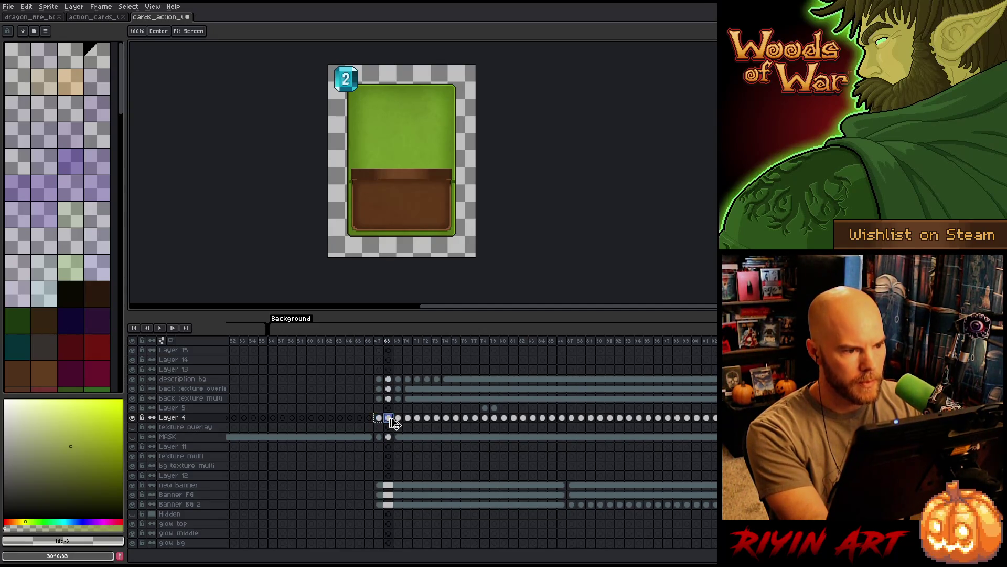
pyautogui.click(399, 418)
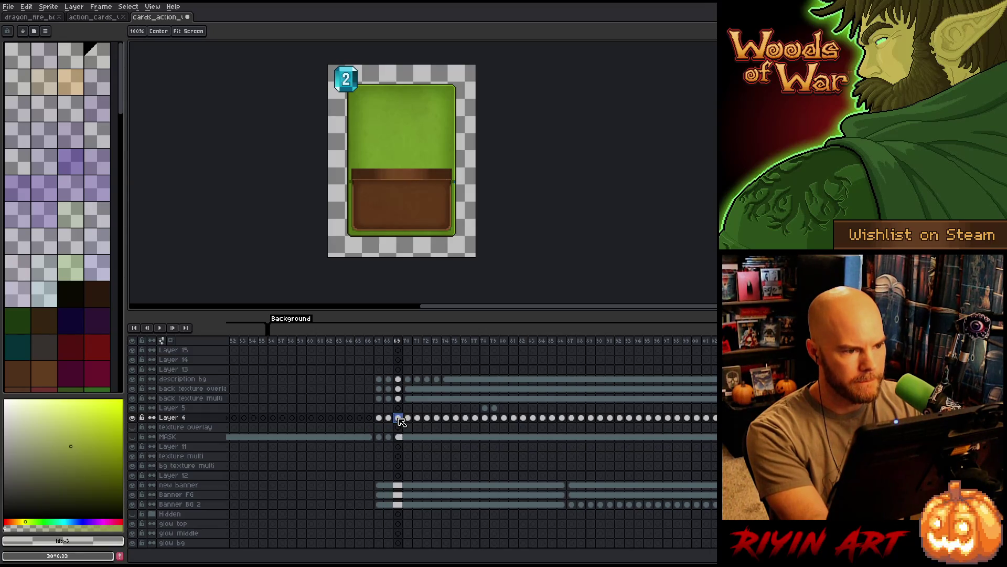
pyautogui.click(409, 418)
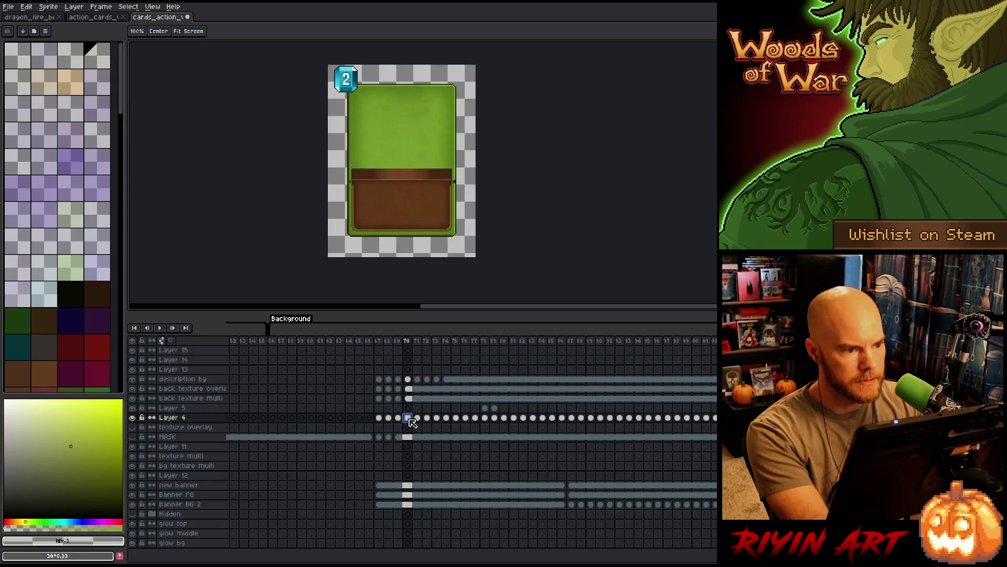
pyautogui.click(418, 418)
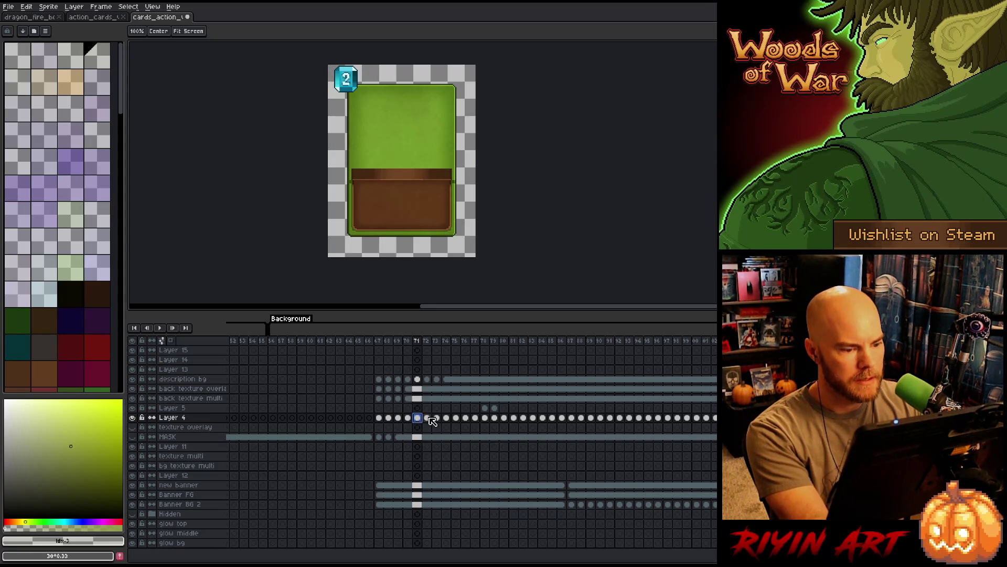
pyautogui.click(429, 418)
pyautogui.click(438, 418)
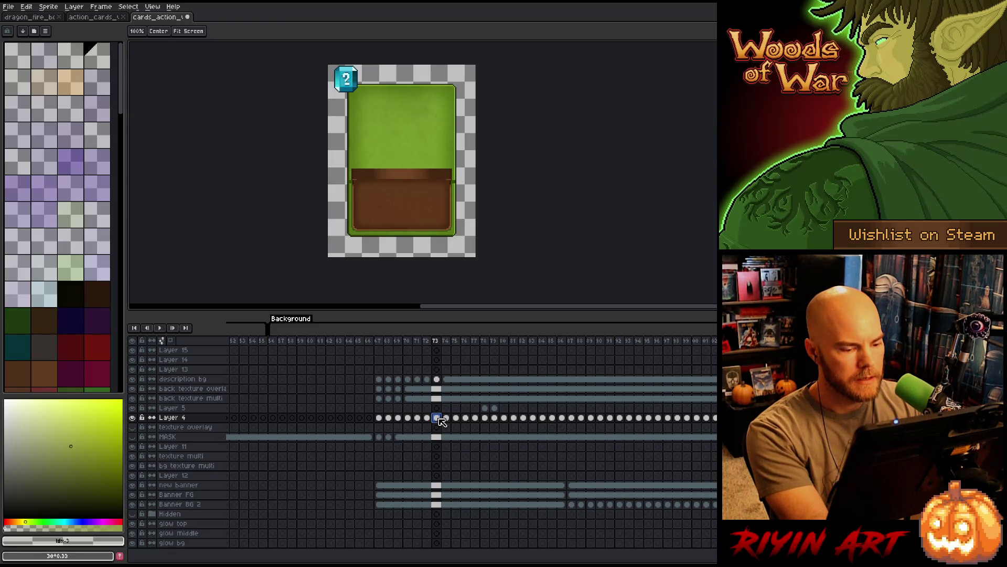
pyautogui.hotkey('ctrl', 'z')
pyautogui.hotkey('ctrl', 'z')
pyautogui.hotkey('ctrl', 'z')
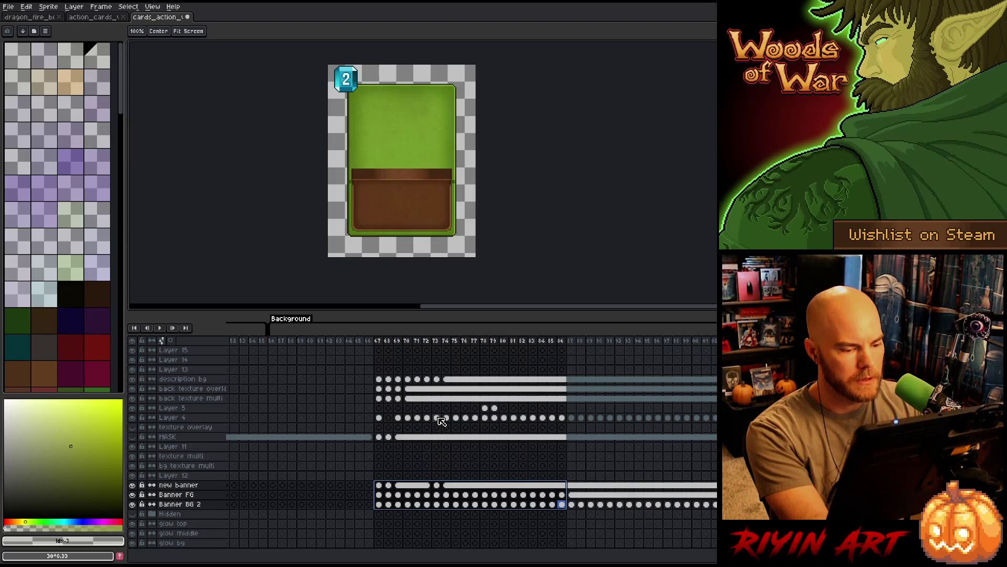
# Paste frame 73's Layer 4 to Banner BG 2 cels into frame 67, then hide a layer to check
pyautogui.click(438, 418)
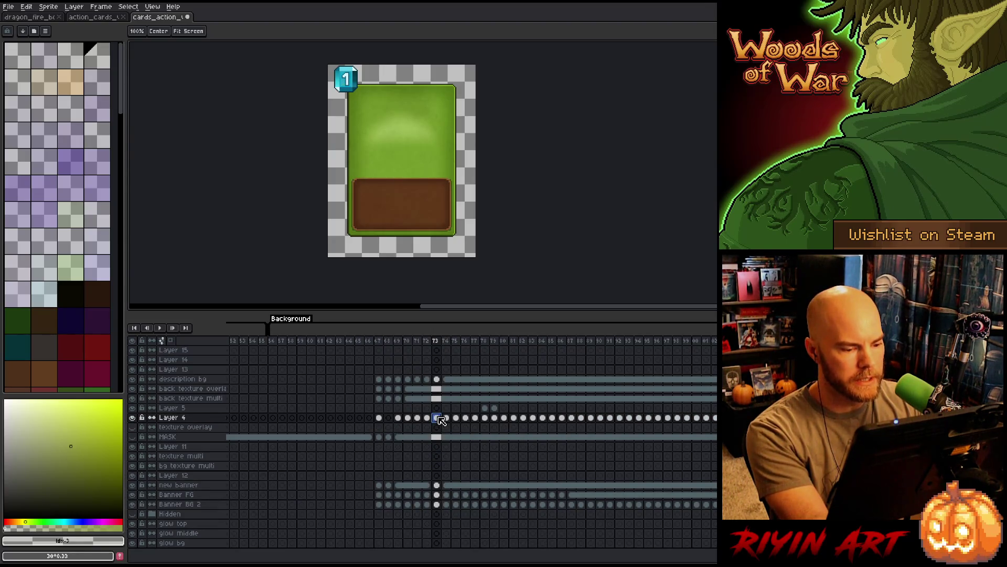
pyautogui.moveTo(439, 421); pyautogui.dragTo(439, 506)
pyautogui.hotkey('ctrl', 'c')
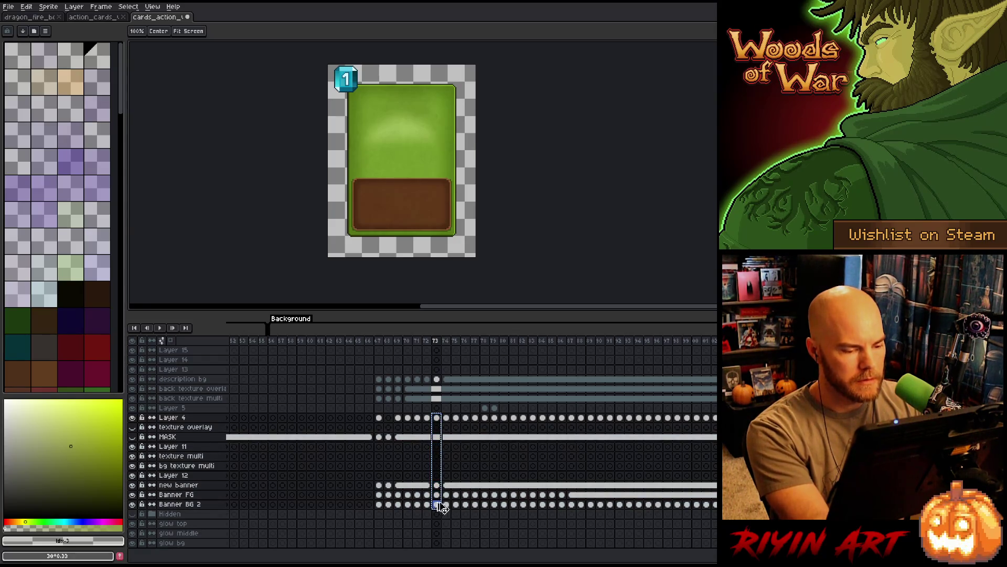
pyautogui.click(379, 418)
pyautogui.hotkey('ctrl', 'v')
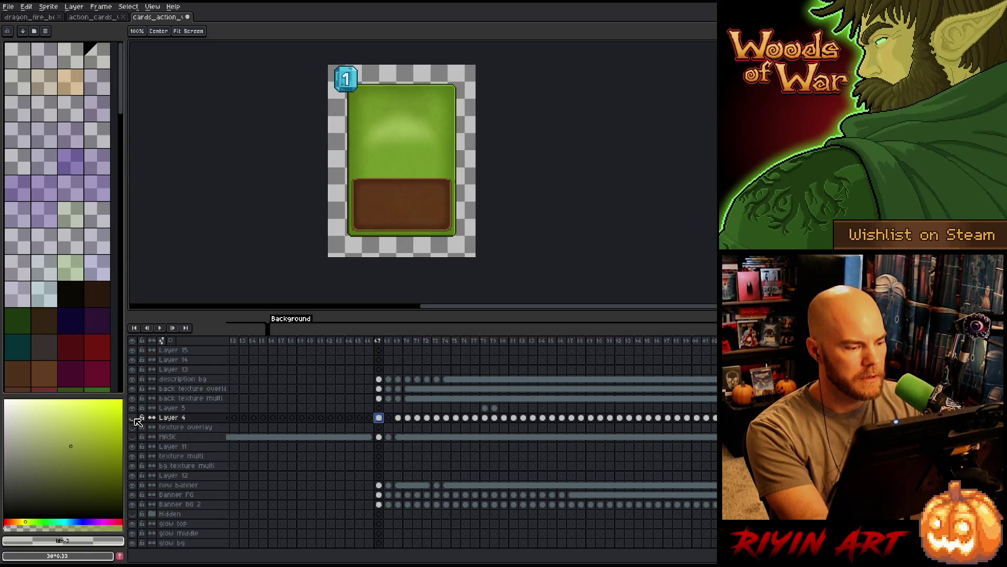
pyautogui.click(134, 505)
# Show Banner BG 2 and Layer 4 again and review the cards at frames 67–68
pyautogui.click(136, 505)
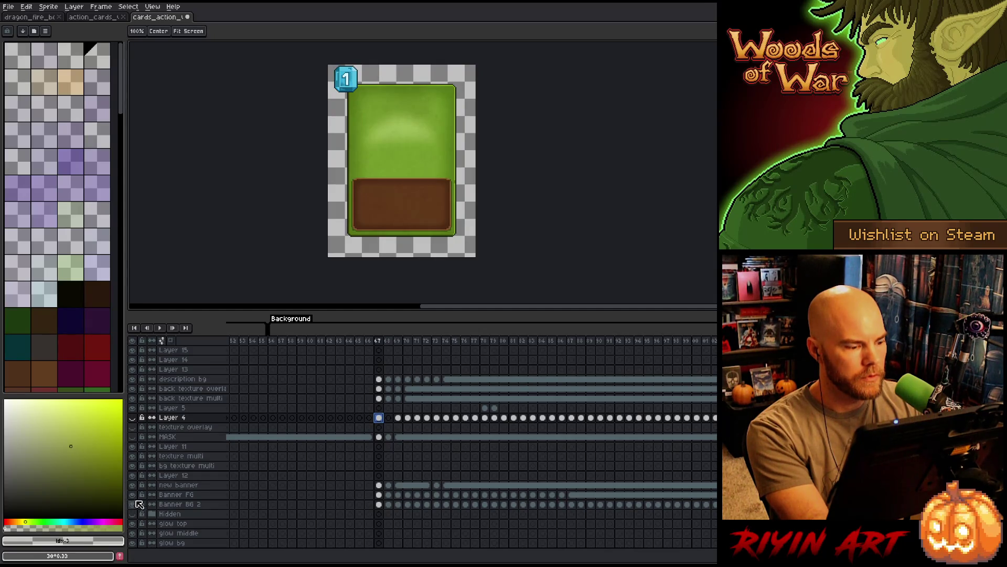
pyautogui.click(133, 419)
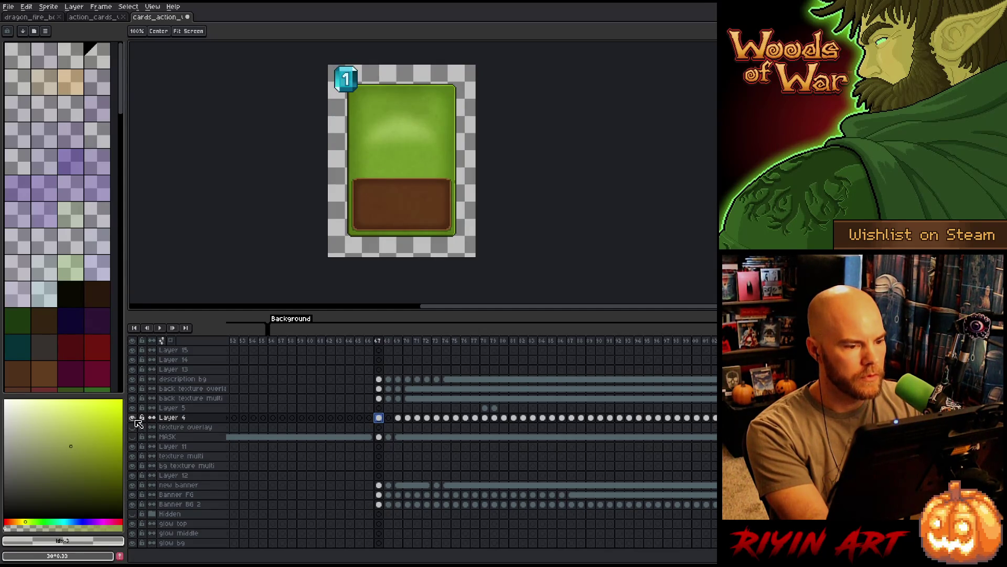
pyautogui.click(391, 340)
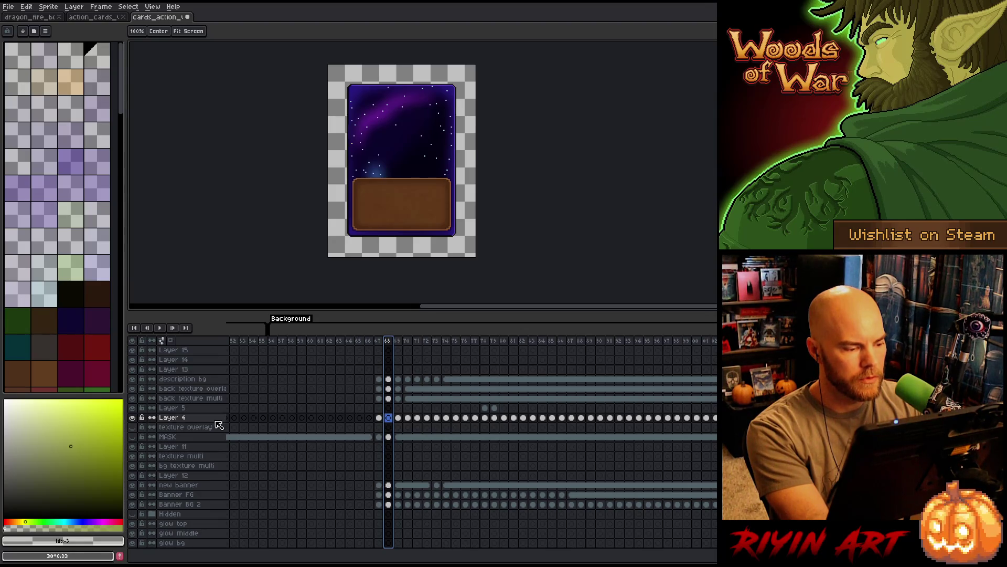
pyautogui.click(379, 494)
pyautogui.keyDown('shift'); pyautogui.click(379, 504); pyautogui.keyUp('shift')
pyautogui.click(391, 419)
pyautogui.click(391, 418)
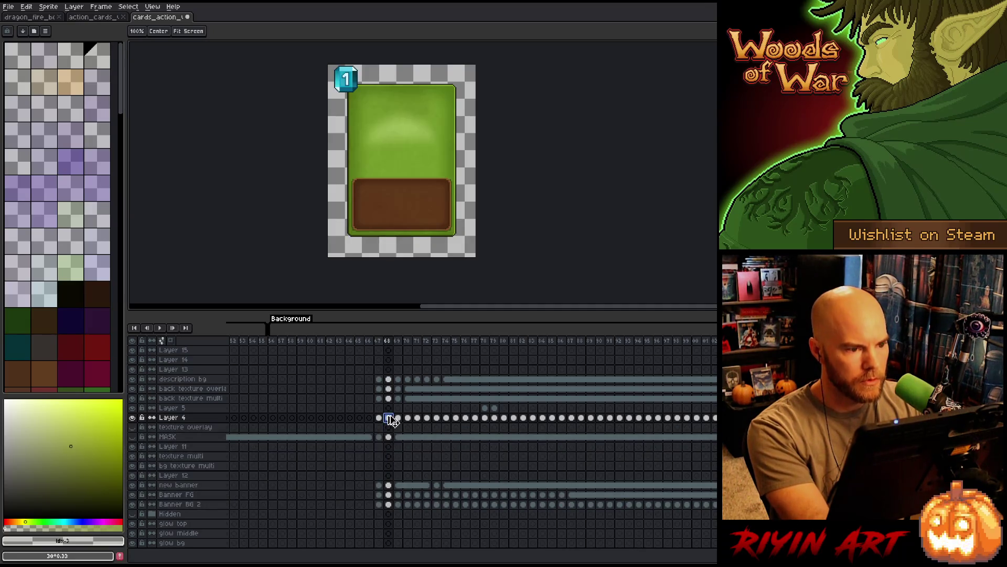
pyautogui.click(387, 342)
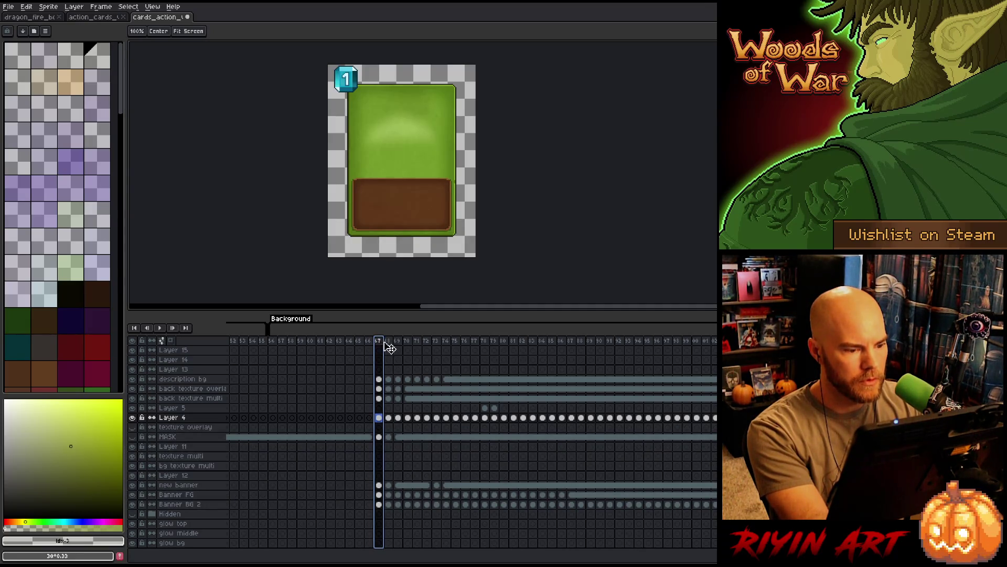
# Copy frame 72's gem-2 cels from Layer 4 down to Banner BG 2
pyautogui.click(397, 341)
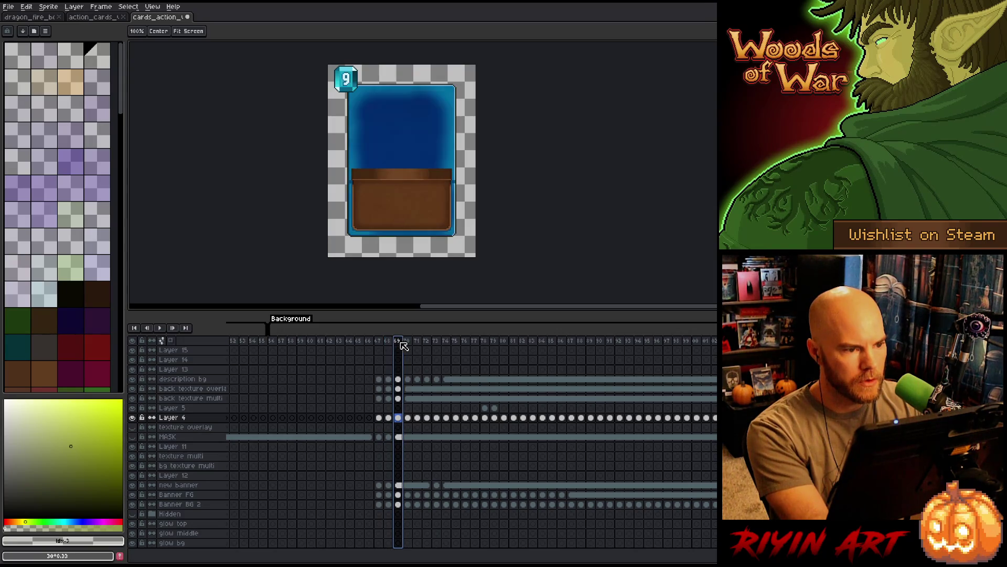
pyautogui.click(407, 343)
pyautogui.click(418, 342)
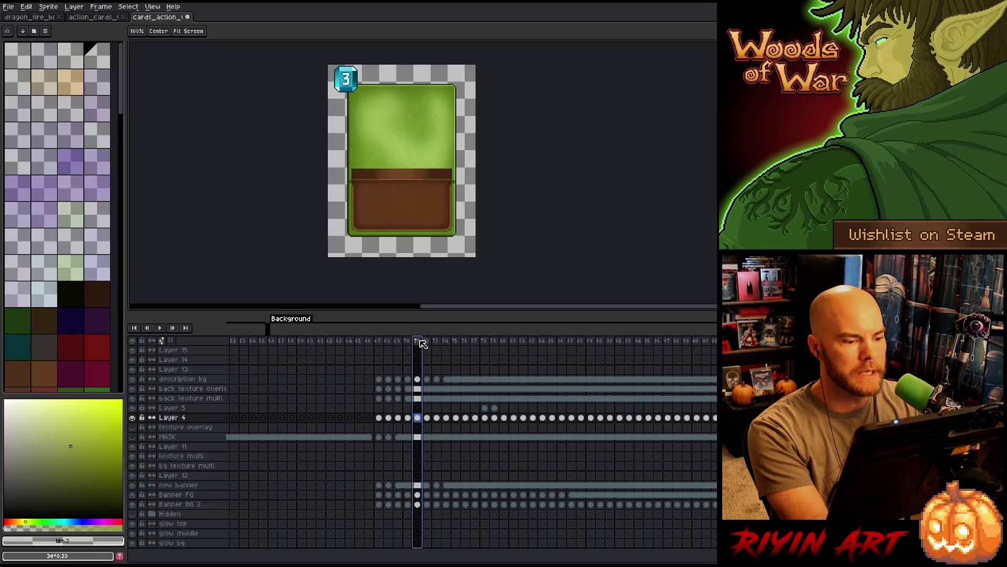
pyautogui.click(427, 341)
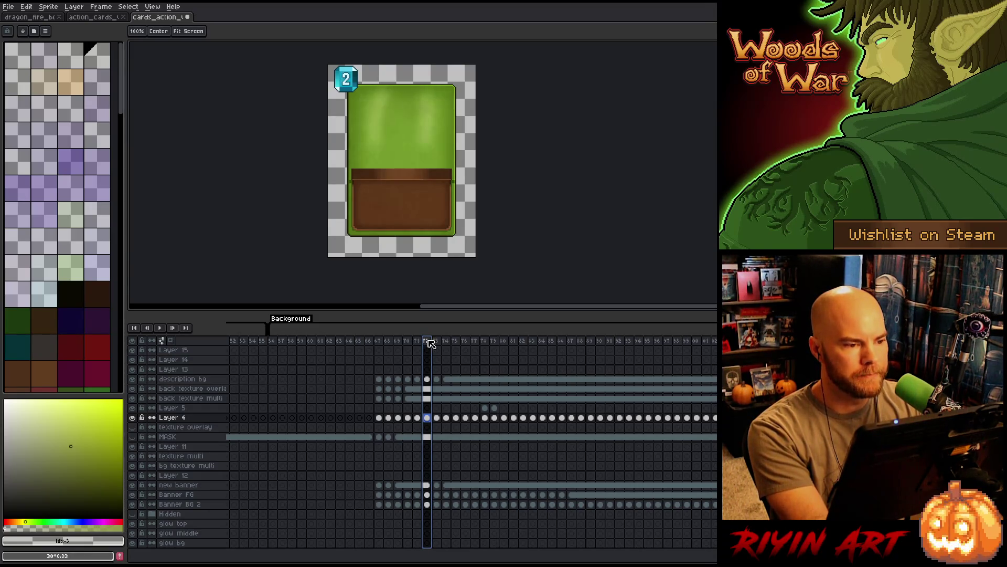
pyautogui.moveTo(427, 418); pyautogui.dragTo(431, 504)
pyautogui.hotkey('ctrl', 'c')
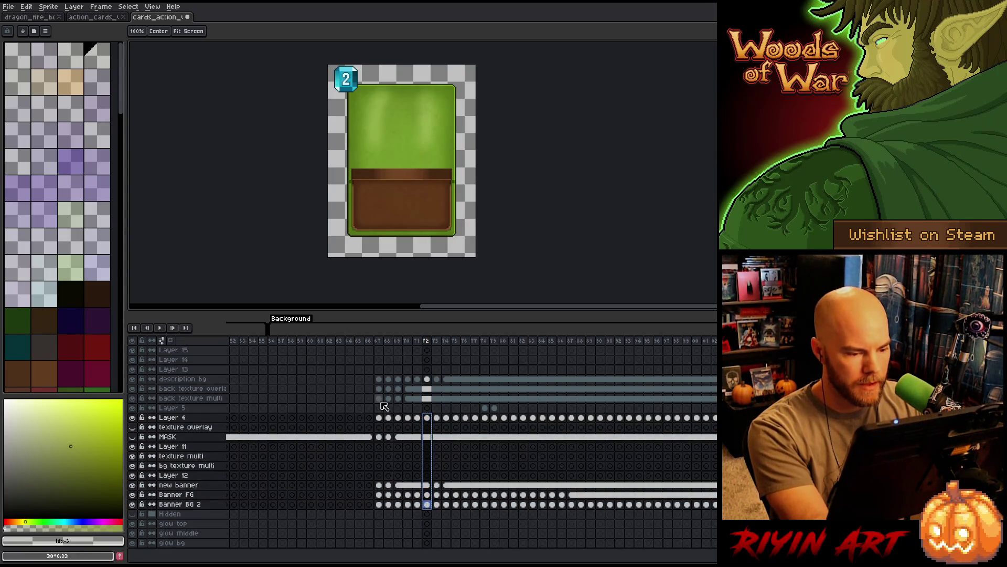
# Paste the copied green gem-2 card cels into frame 69
pyautogui.click(392, 418)
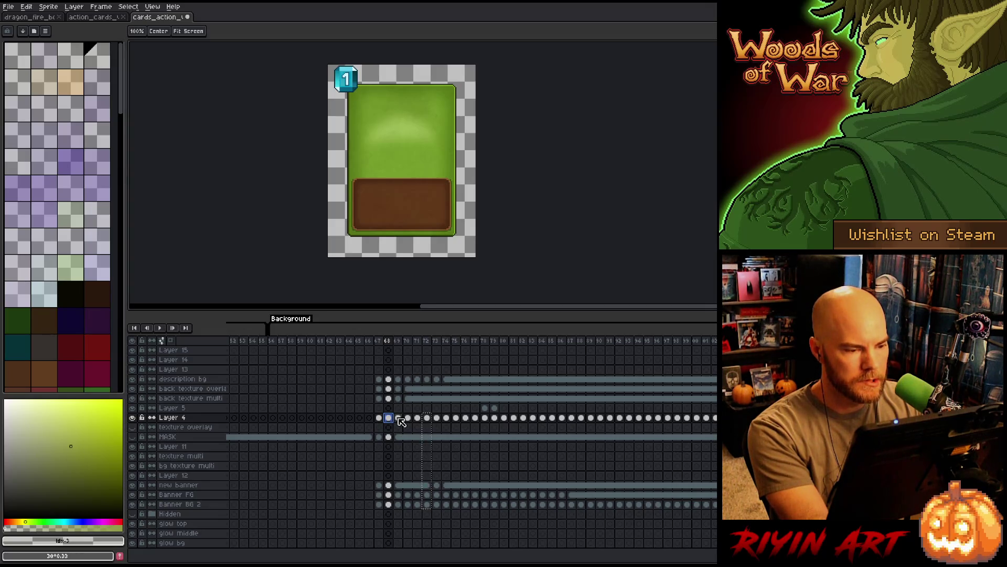
pyautogui.click(397, 418)
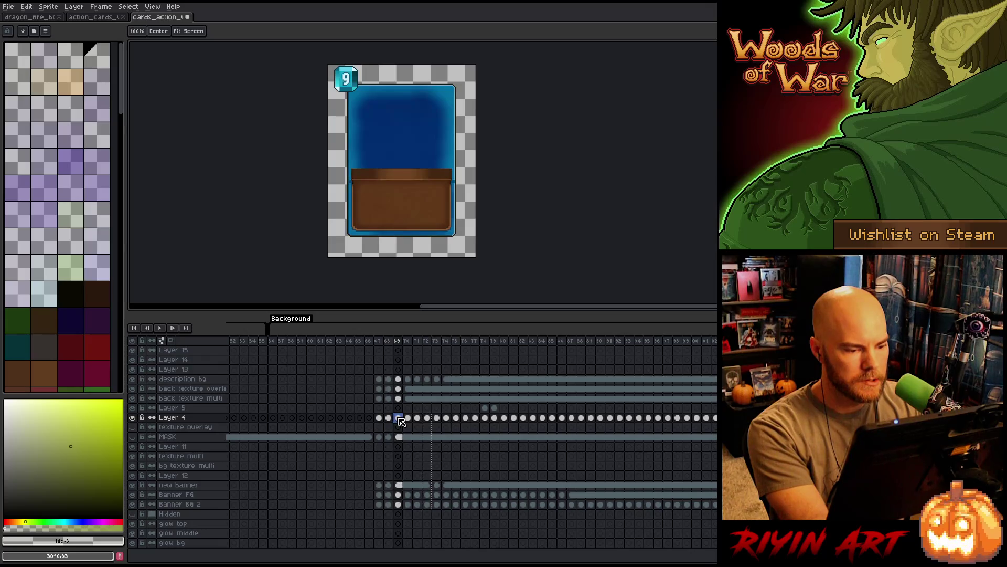
pyautogui.hotkey('ctrl', 'v')
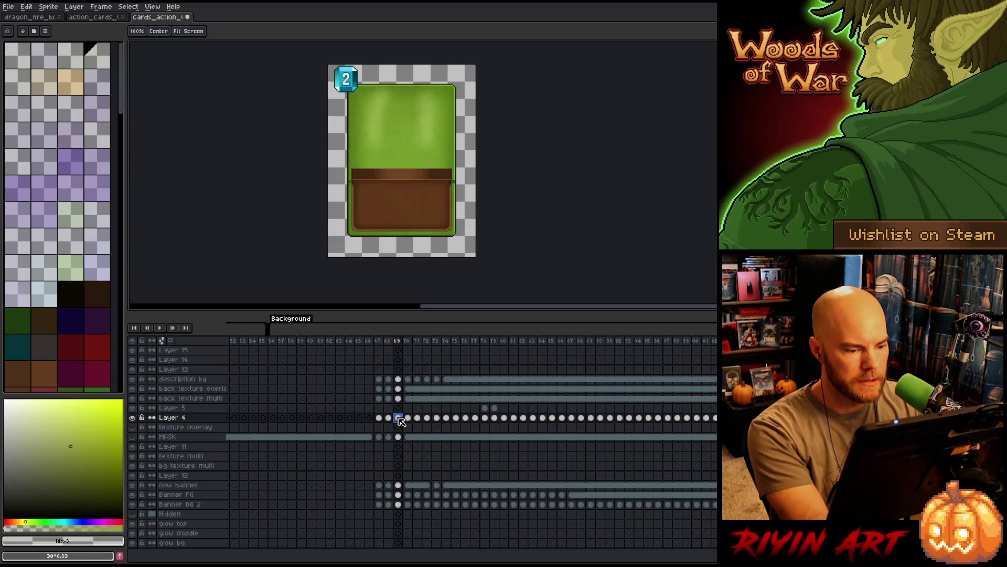
pyautogui.hotkey('ctrl', 'z')
pyautogui.click(388, 418)
pyautogui.hotkey('ctrl', 'v')
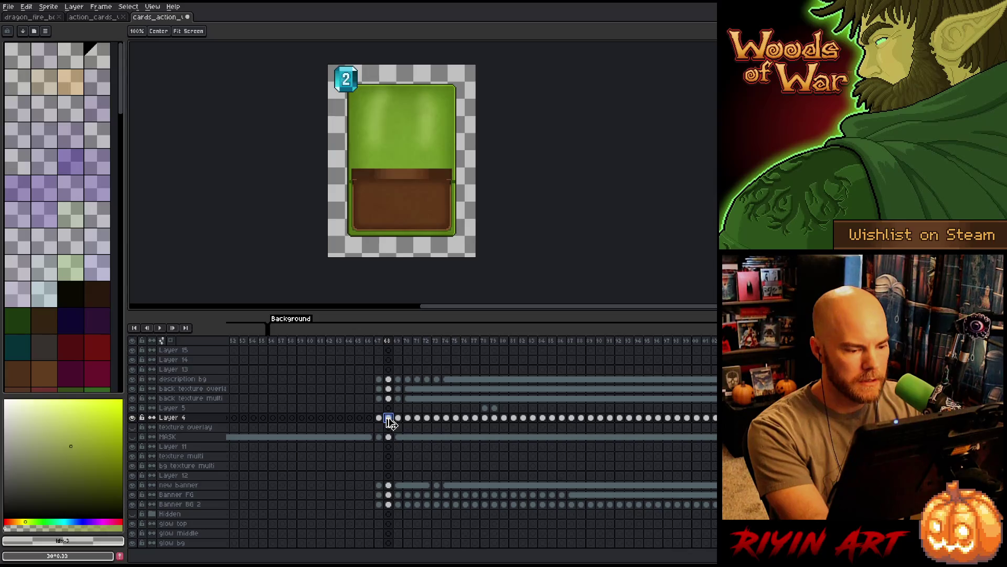
# Select frame 67's cels and check the green cards across frames 67–69
pyautogui.click(379, 418)
pyautogui.click(379, 427)
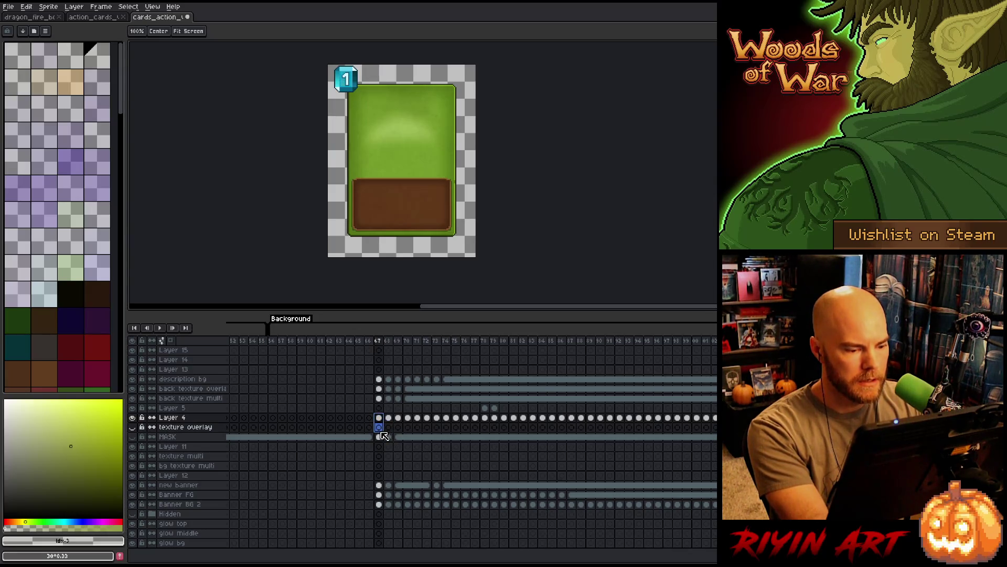
pyautogui.moveTo(380, 507); pyautogui.dragTo(378, 418)
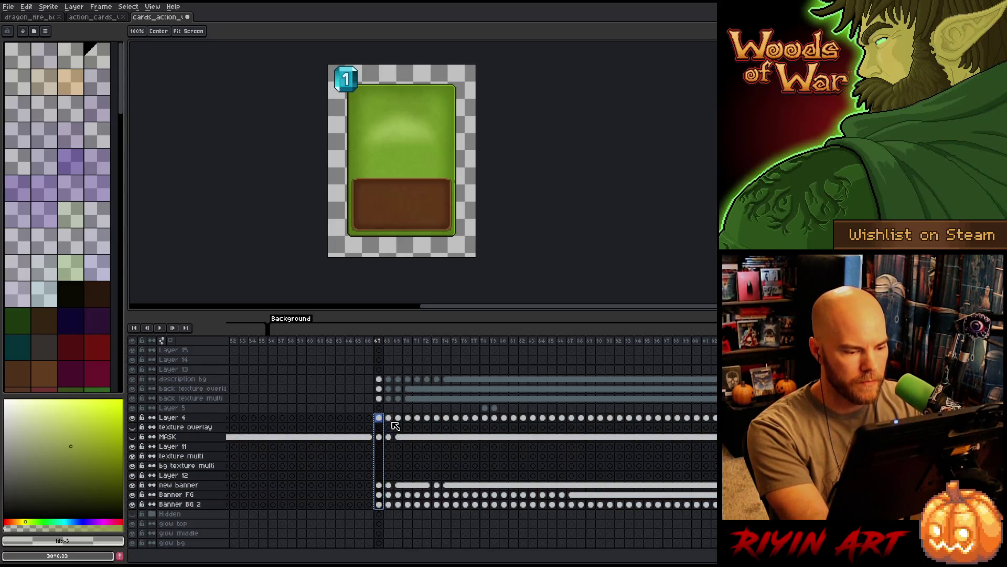
pyautogui.click(388, 418)
pyautogui.click(399, 418)
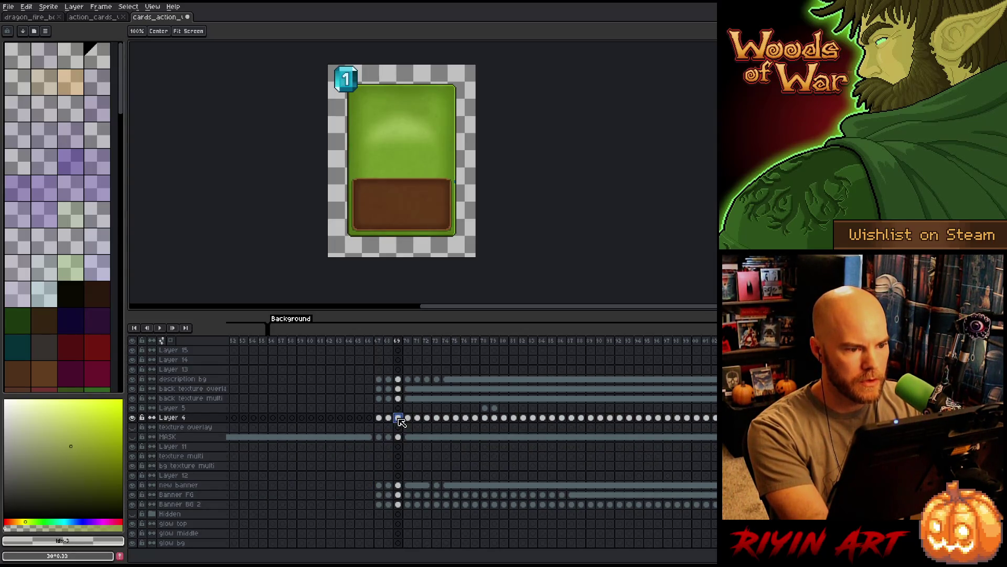
pyautogui.click(380, 345)
pyautogui.click(388, 346)
pyautogui.click(398, 346)
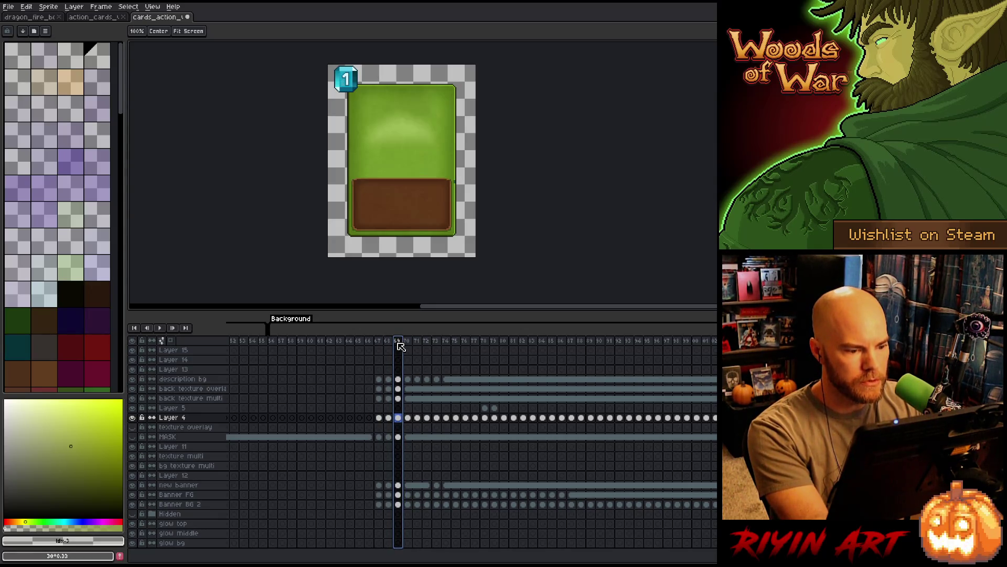
# Paste frame 68's Layer 4 to Banner BG 2 cels into the purple card at frame 70
pyautogui.click(409, 343)
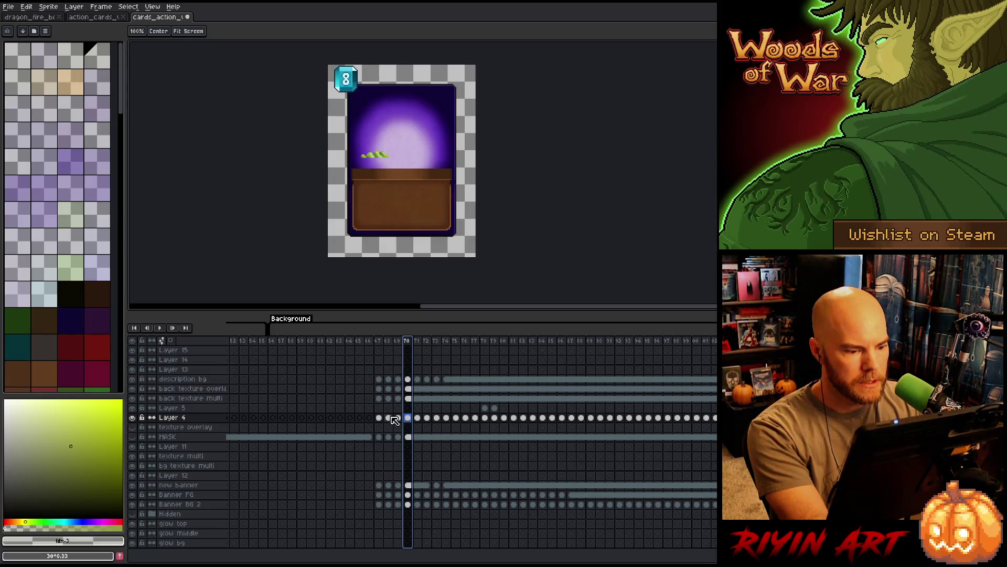
pyautogui.moveTo(389, 417); pyautogui.dragTo(394, 505)
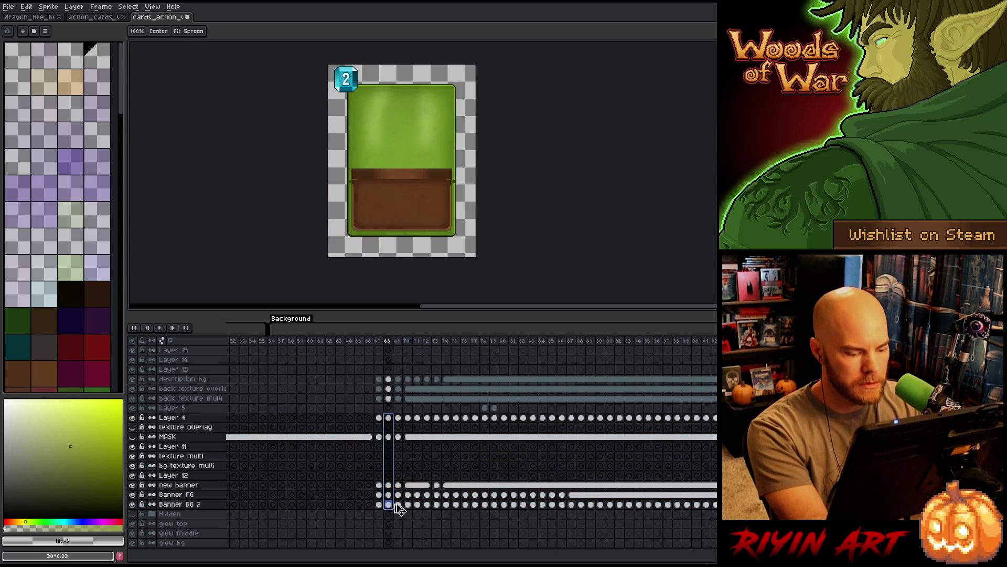
pyautogui.click(409, 418)
pyautogui.hotkey('ctrl', 'v')
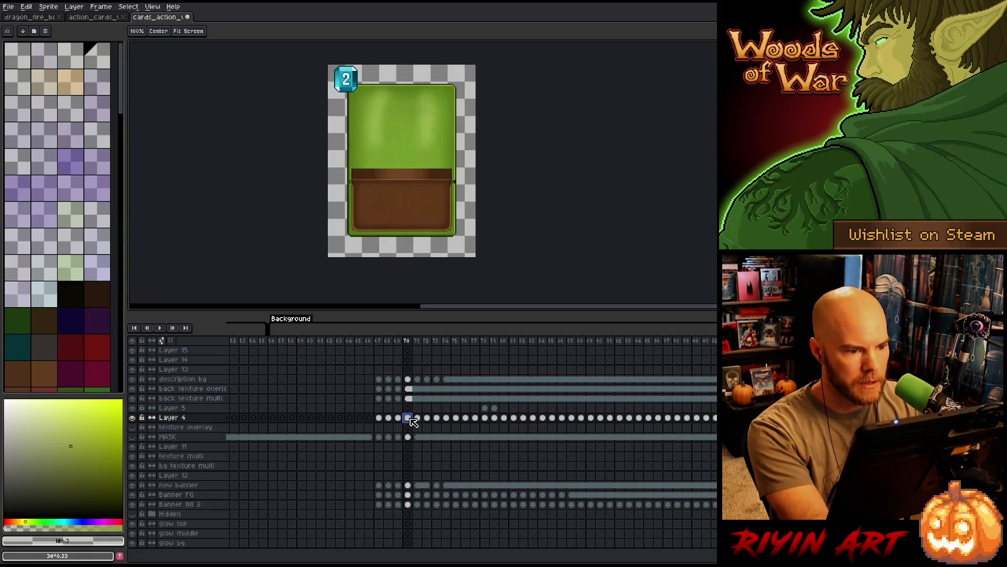
# Check frames 71–73 and frame 67's banner cels, then go to Banner FG at frame 87
pyautogui.click(419, 342)
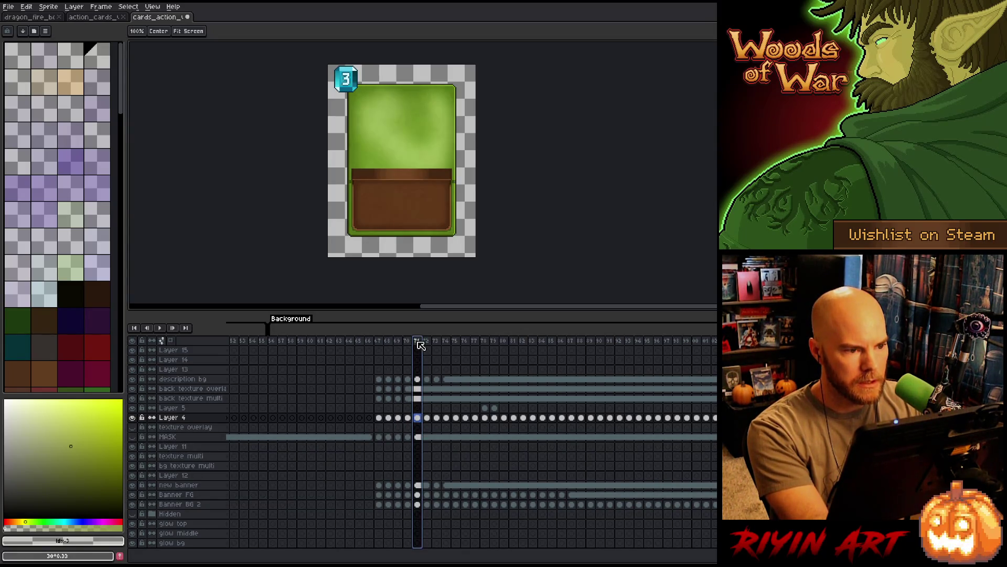
pyautogui.moveTo(417, 418); pyautogui.dragTo(422, 506)
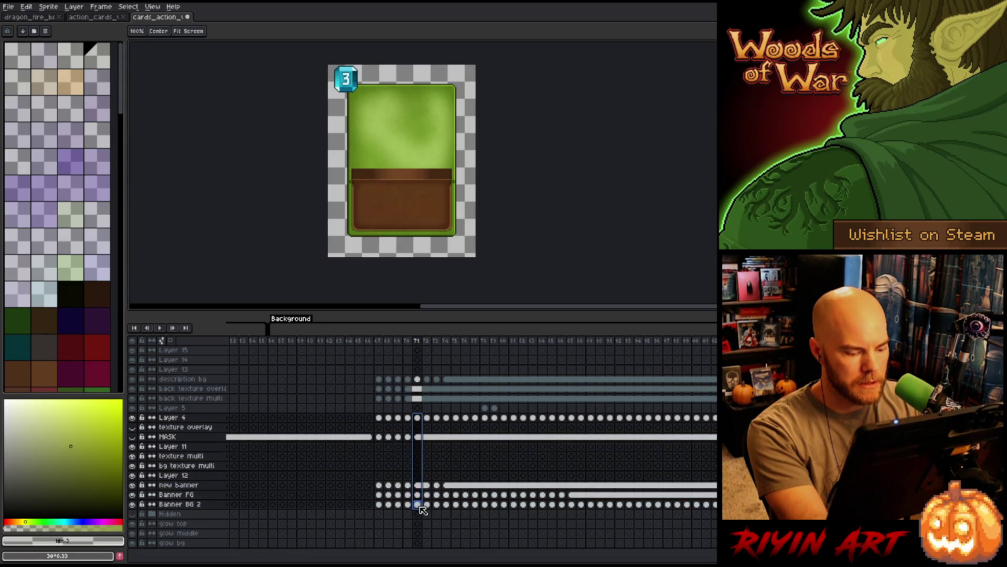
pyautogui.click(420, 418)
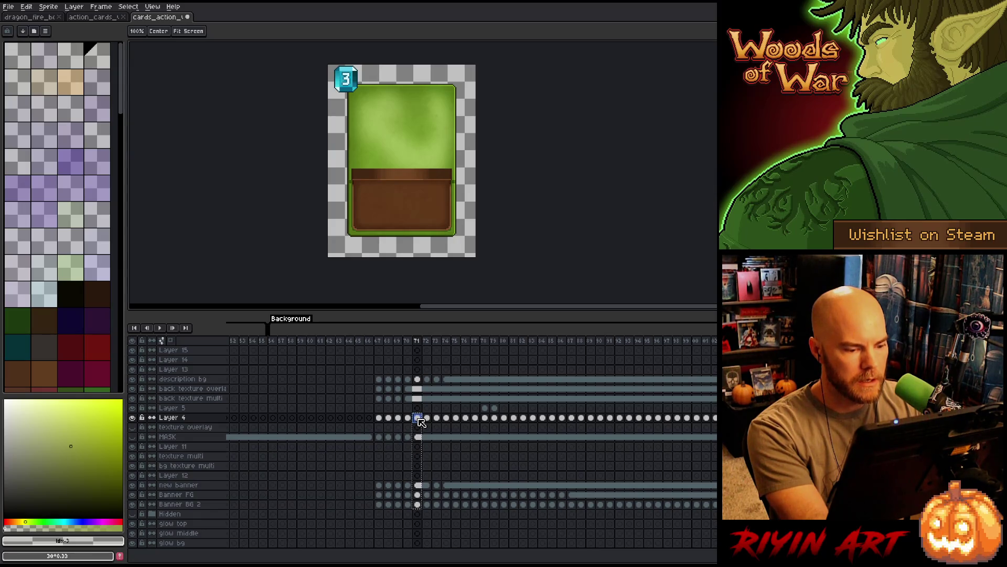
pyautogui.click(428, 420)
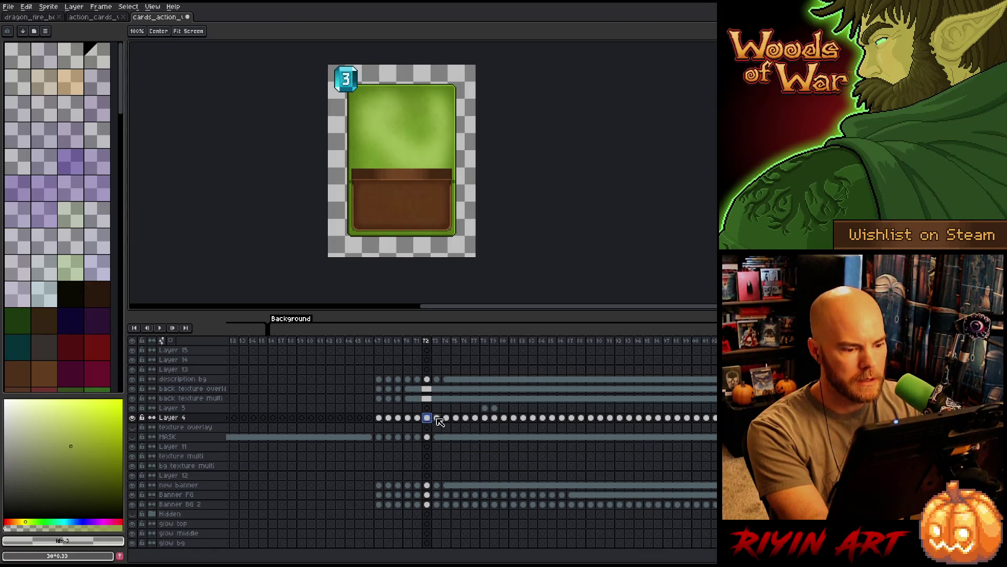
pyautogui.click(437, 418)
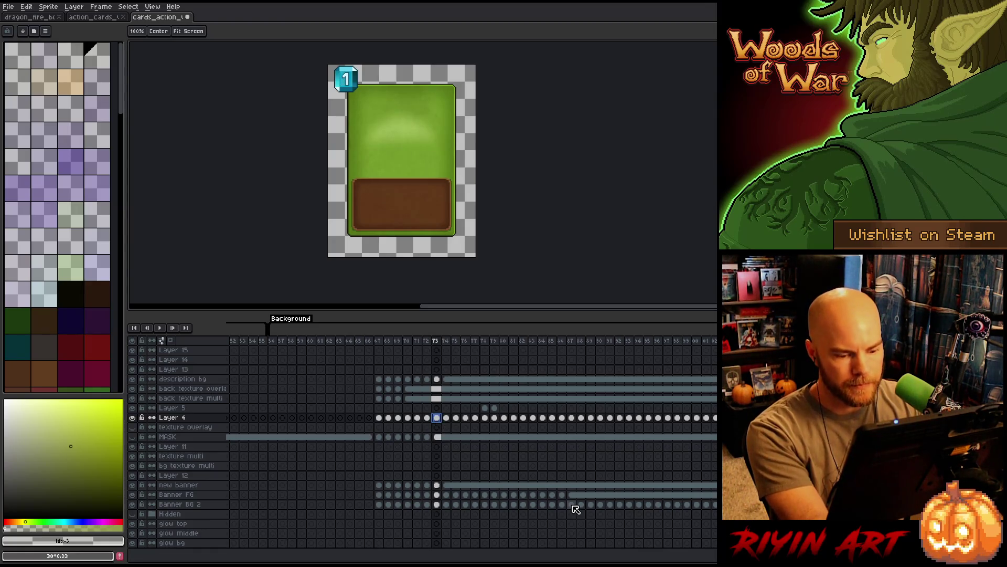
pyautogui.click(380, 341)
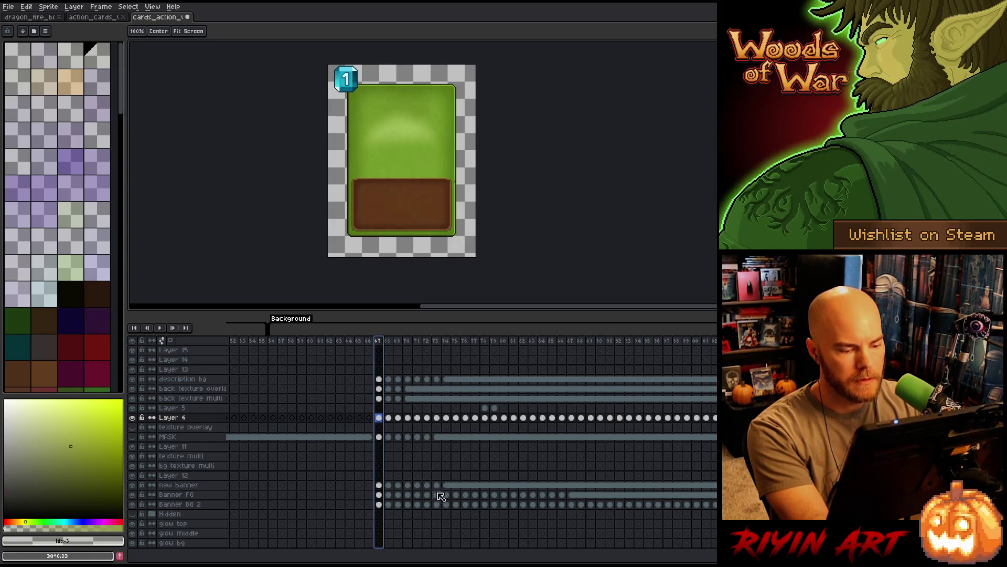
pyautogui.click(380, 485)
pyautogui.click(380, 504)
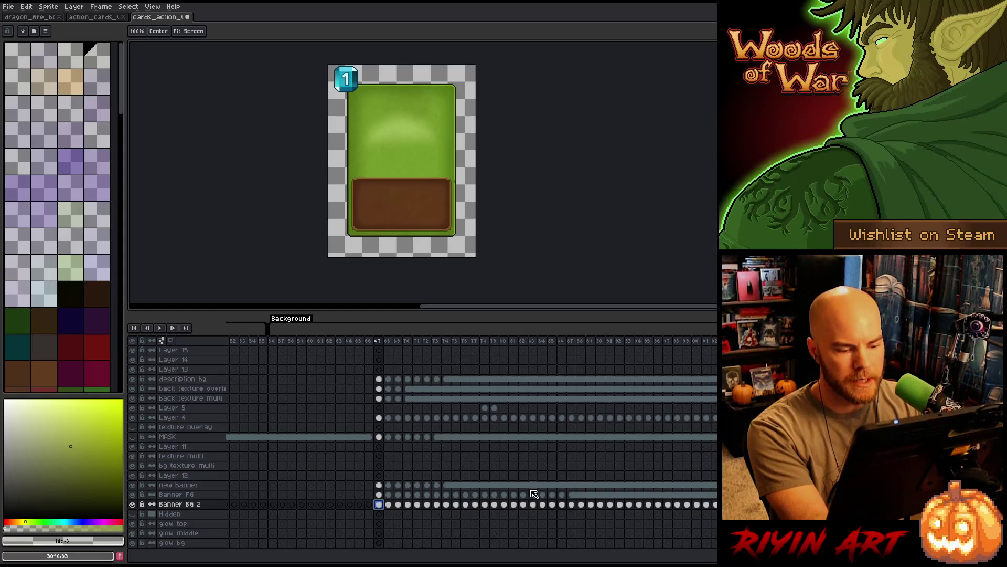
pyautogui.click(574, 496)
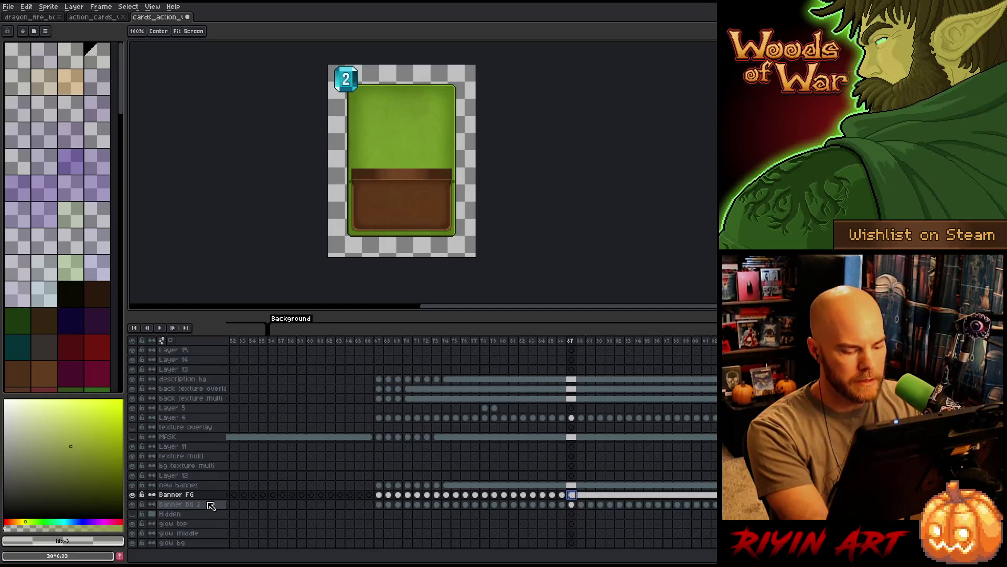
pyautogui.hotkey('shift', 'n')
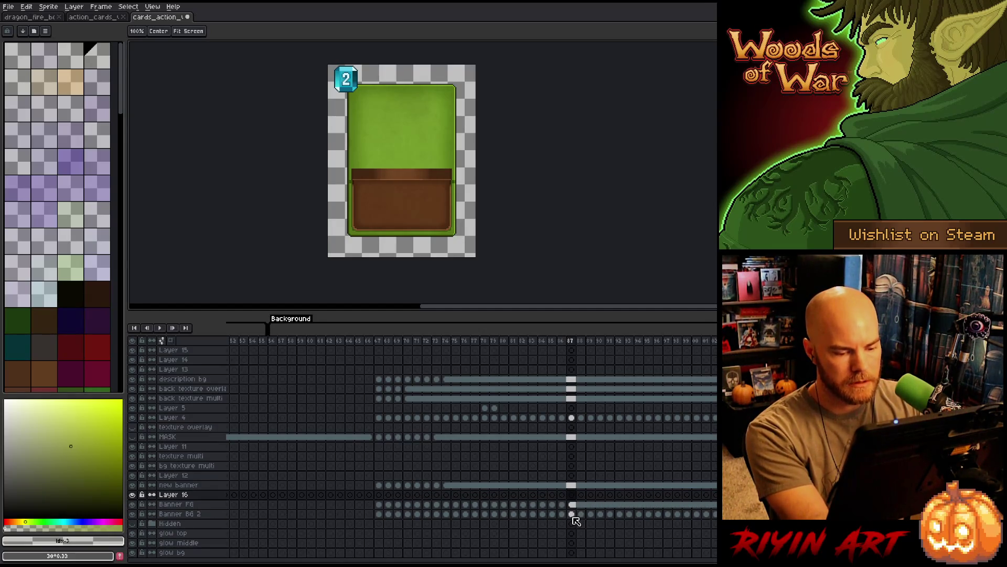
pyautogui.moveTo(574, 516); pyautogui.dragTo(574, 508)
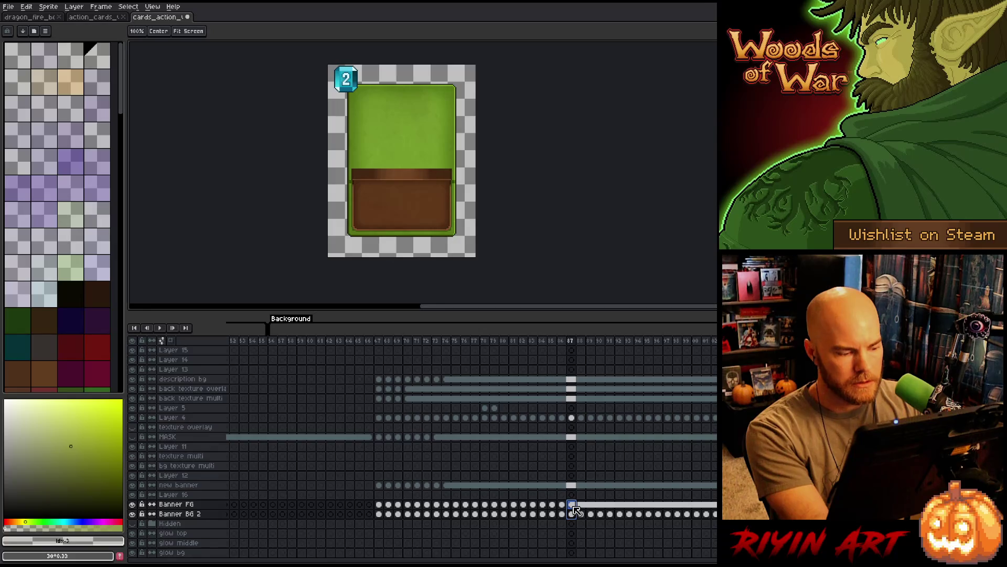
pyautogui.click(572, 505)
pyautogui.click(132, 504)
pyautogui.click(132, 504)
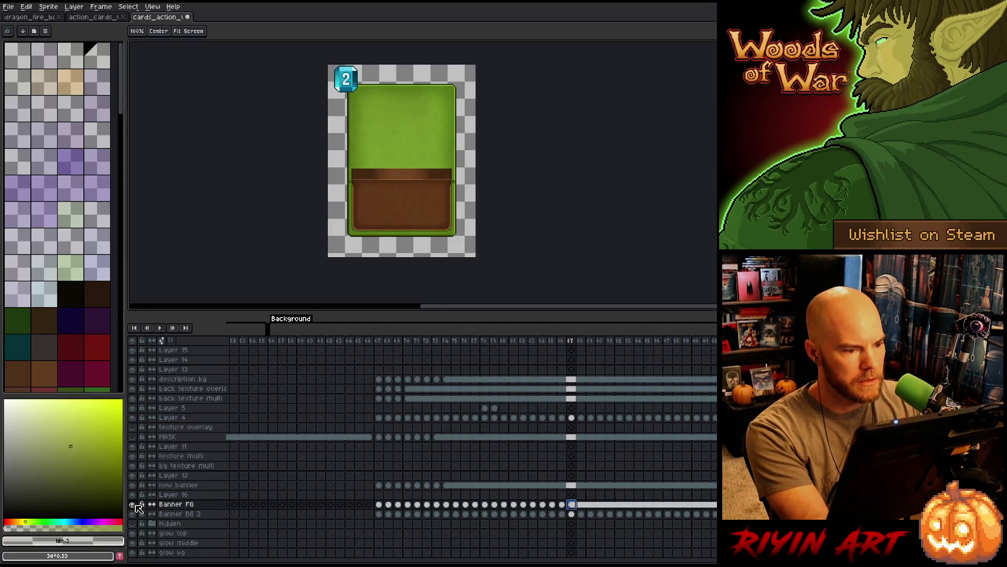
pyautogui.click(380, 505)
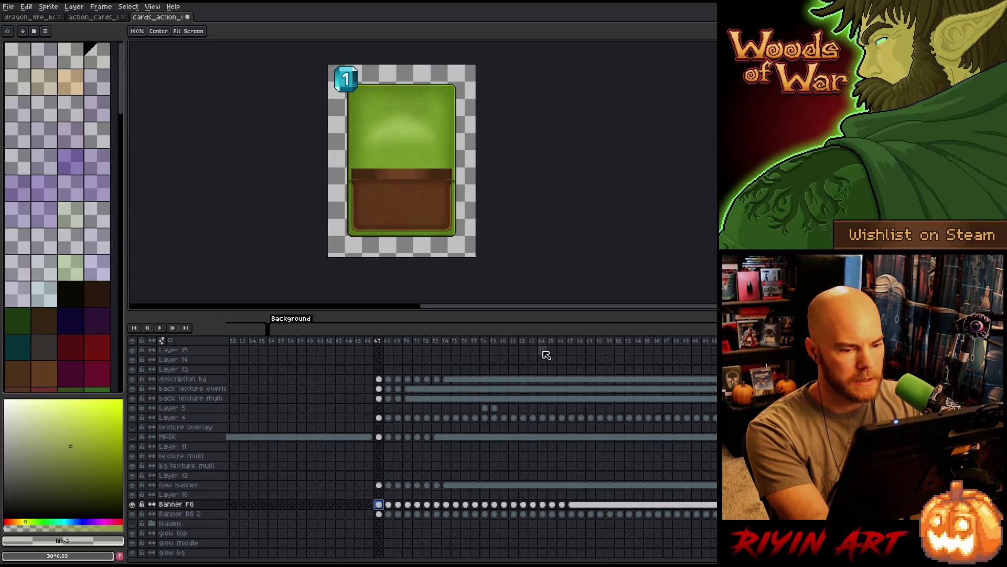
pyautogui.click(570, 342)
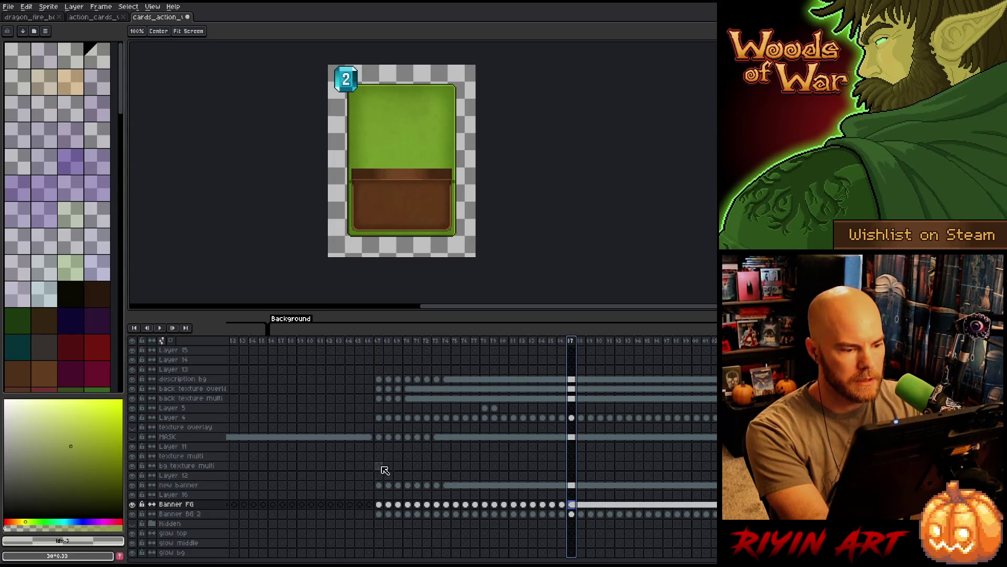
pyautogui.click(379, 505)
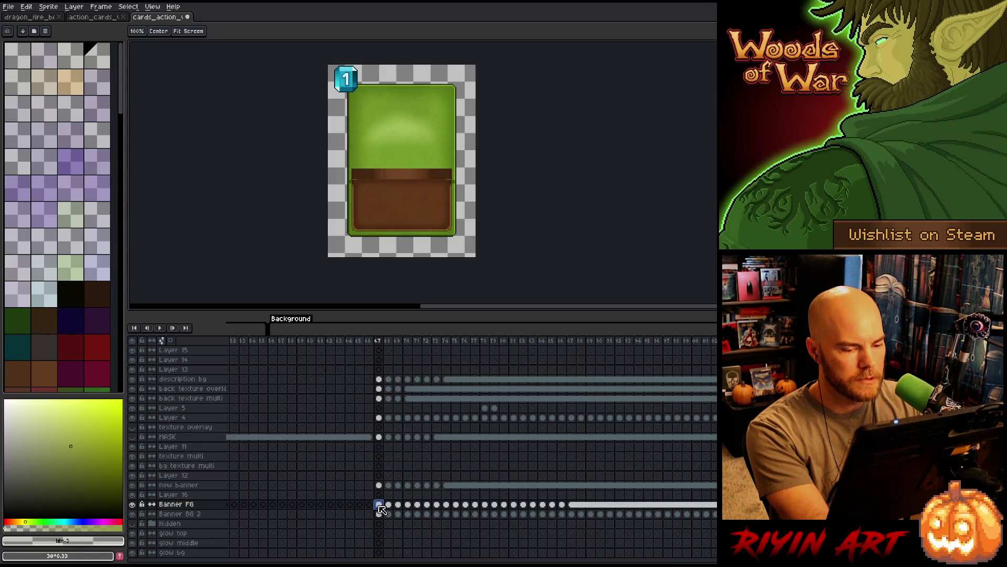
pyautogui.click(573, 418)
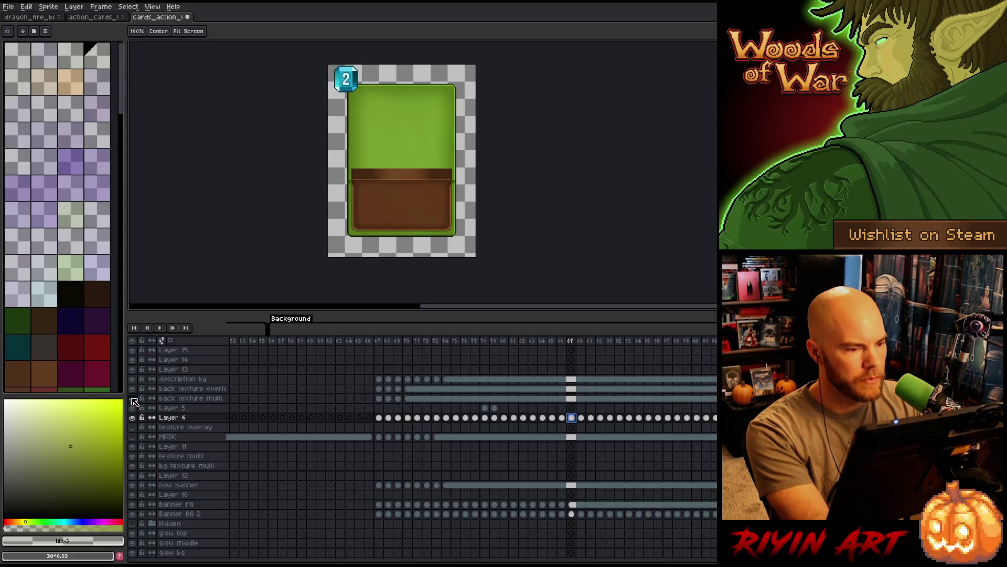
pyautogui.click(134, 392)
pyautogui.click(134, 392)
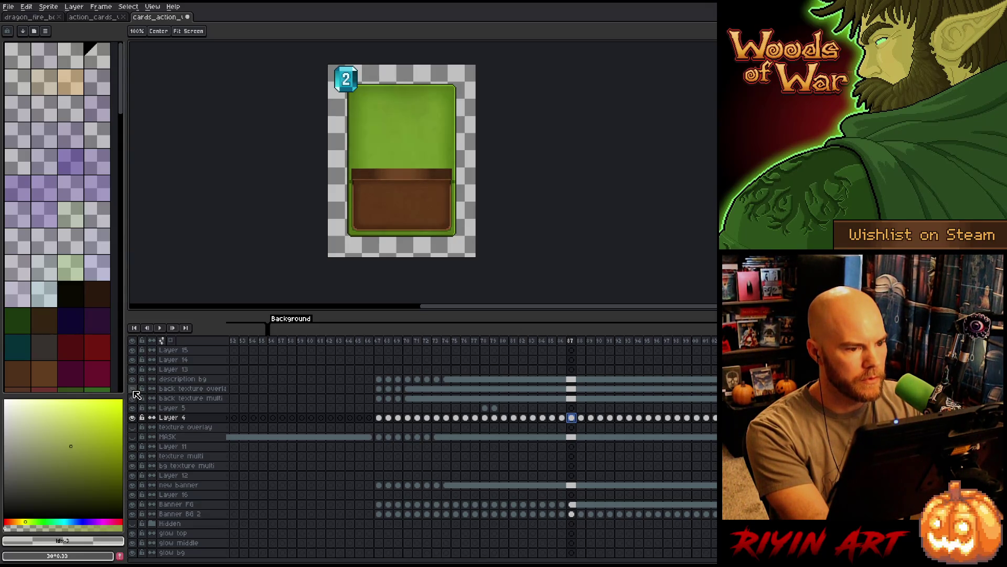
pyautogui.click(133, 380)
pyautogui.click(133, 380)
pyautogui.click(133, 379)
pyautogui.click(133, 379)
pyautogui.click(134, 380)
pyautogui.click(133, 380)
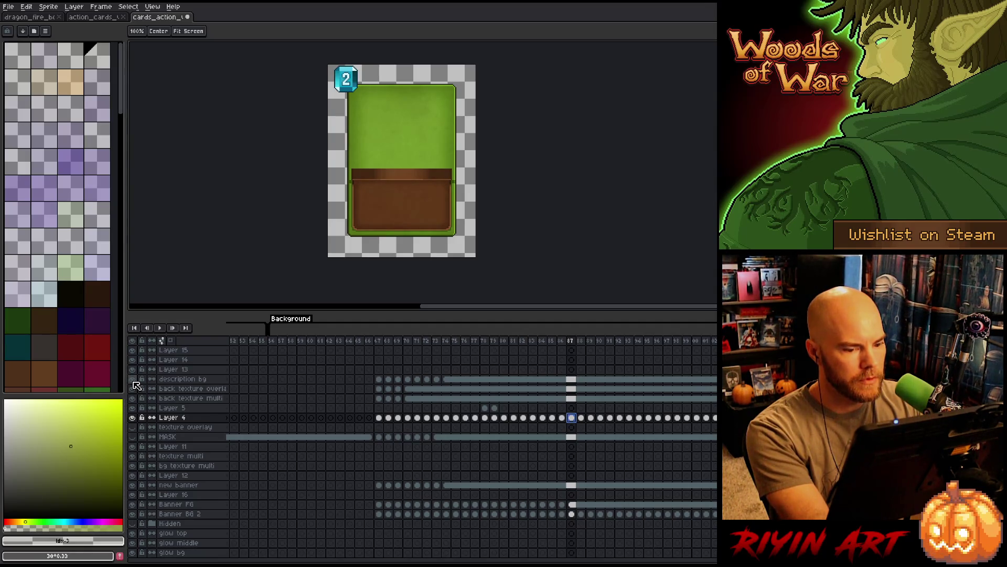
pyautogui.click(133, 380)
pyautogui.click(134, 380)
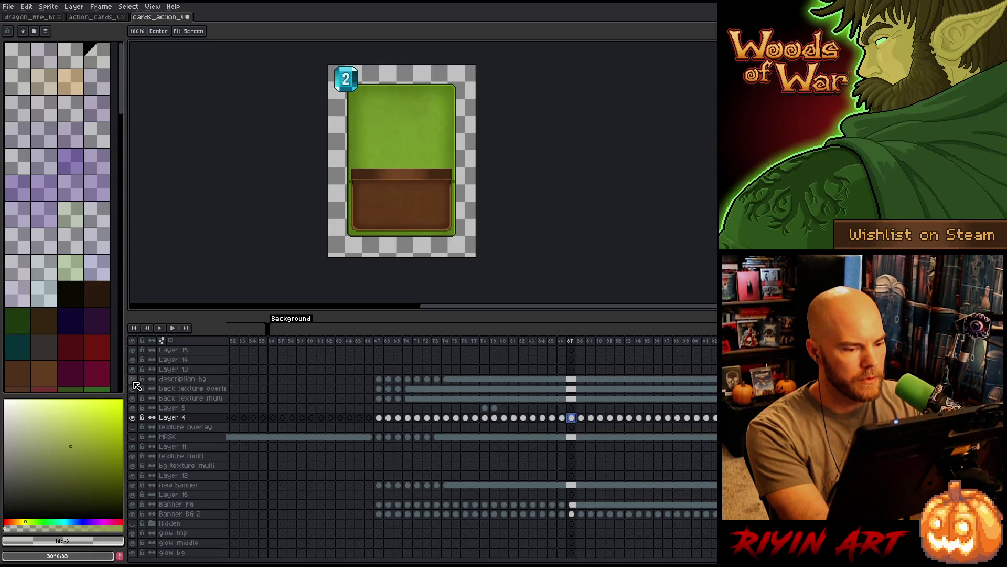
pyautogui.keyDown('alt'); pyautogui.click(133, 379); pyautogui.keyUp('alt')
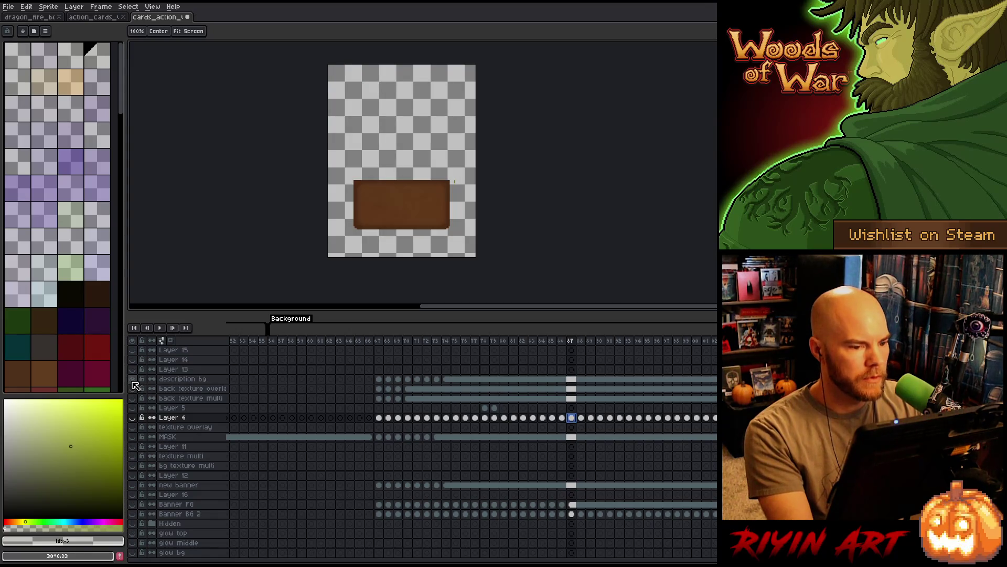
pyautogui.keyDown('alt'); pyautogui.click(133, 380); pyautogui.keyUp('alt')
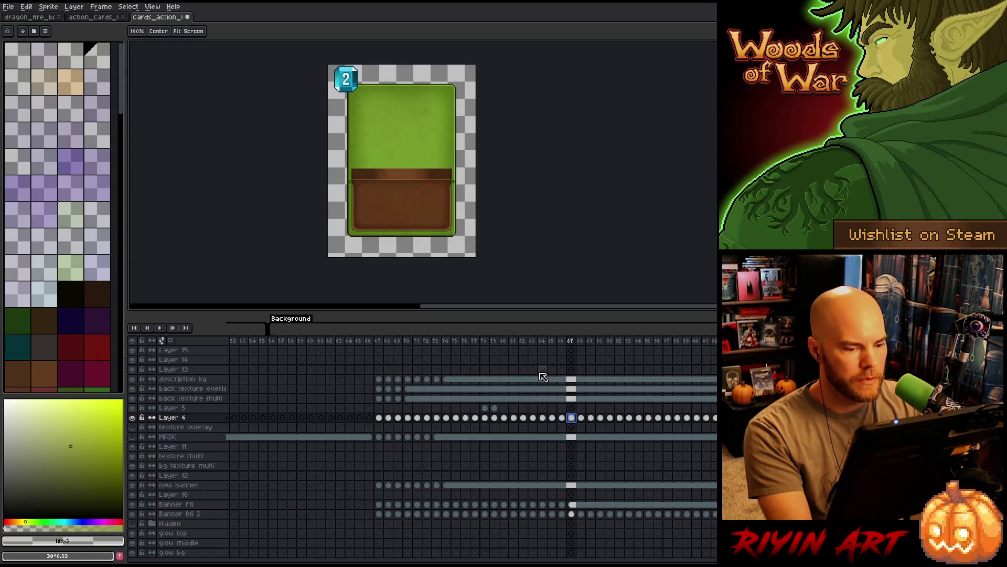
pyautogui.click(447, 379)
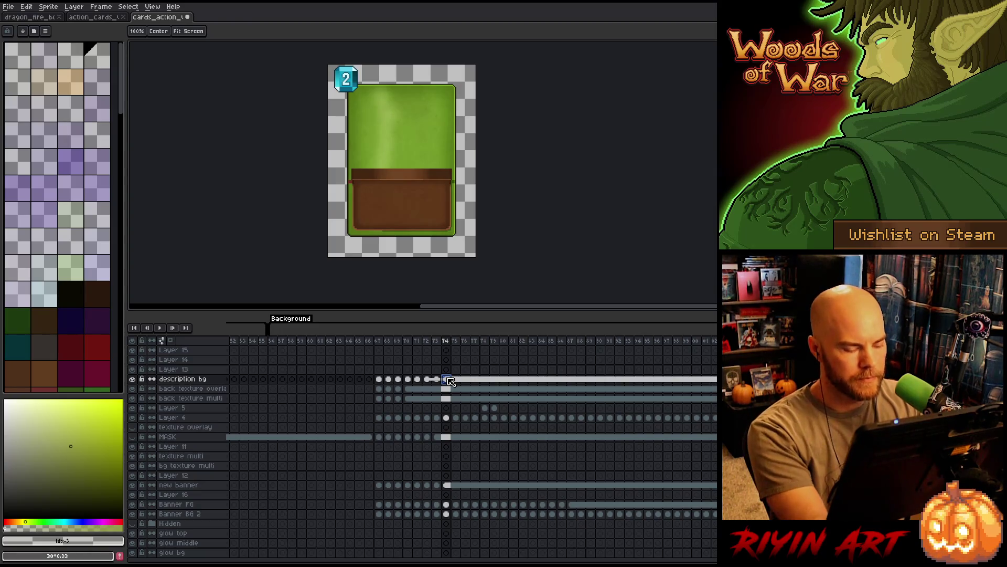
pyautogui.click(380, 381)
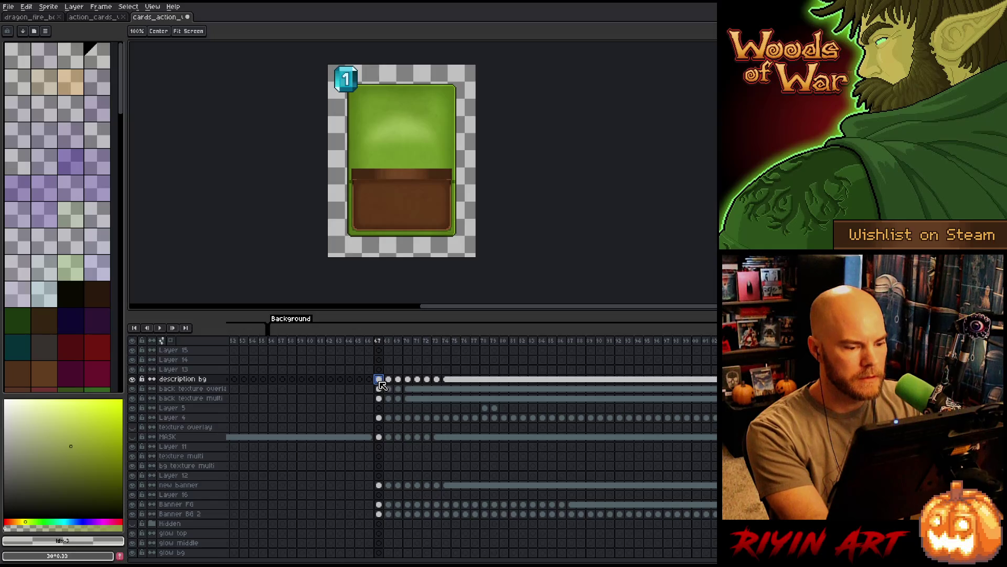
pyautogui.click(572, 506)
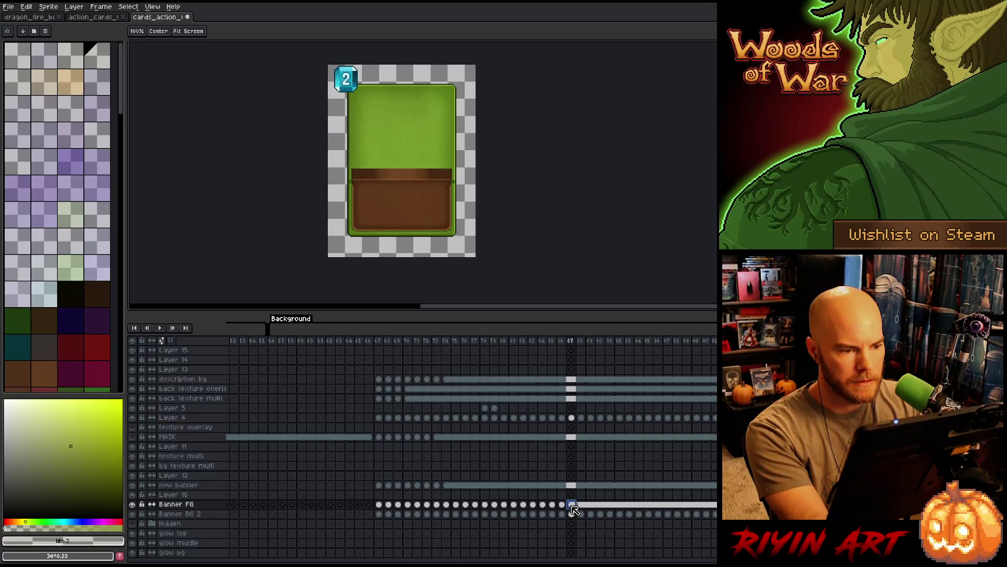
pyautogui.click(572, 513)
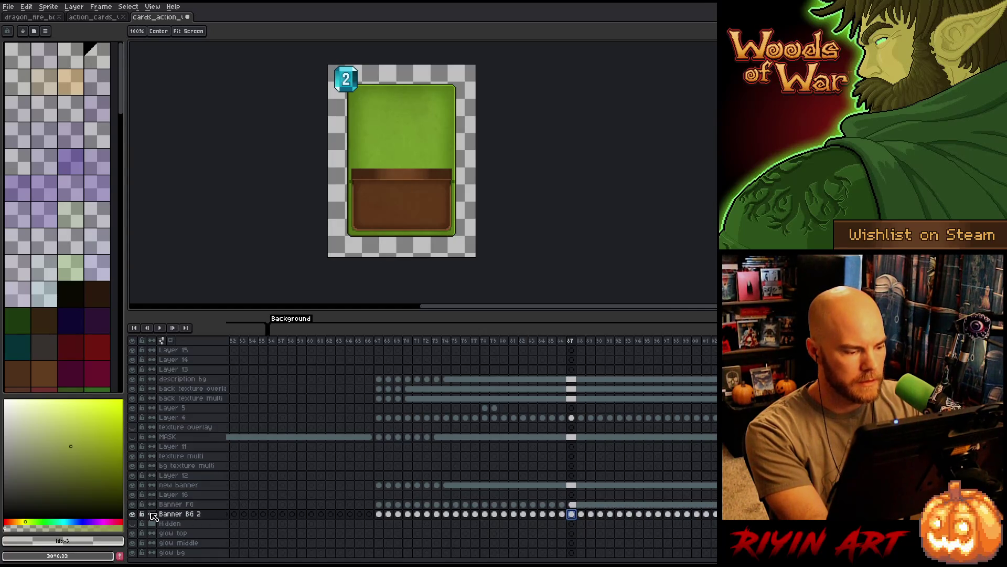
pyautogui.click(133, 514)
pyautogui.click(133, 515)
pyautogui.click(133, 514)
pyautogui.click(133, 514)
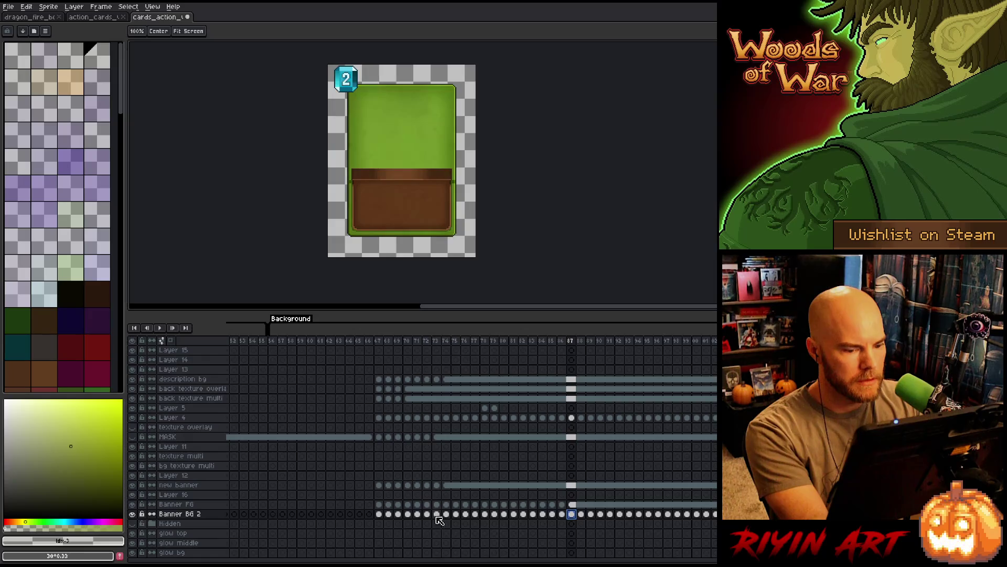
pyautogui.click(379, 495)
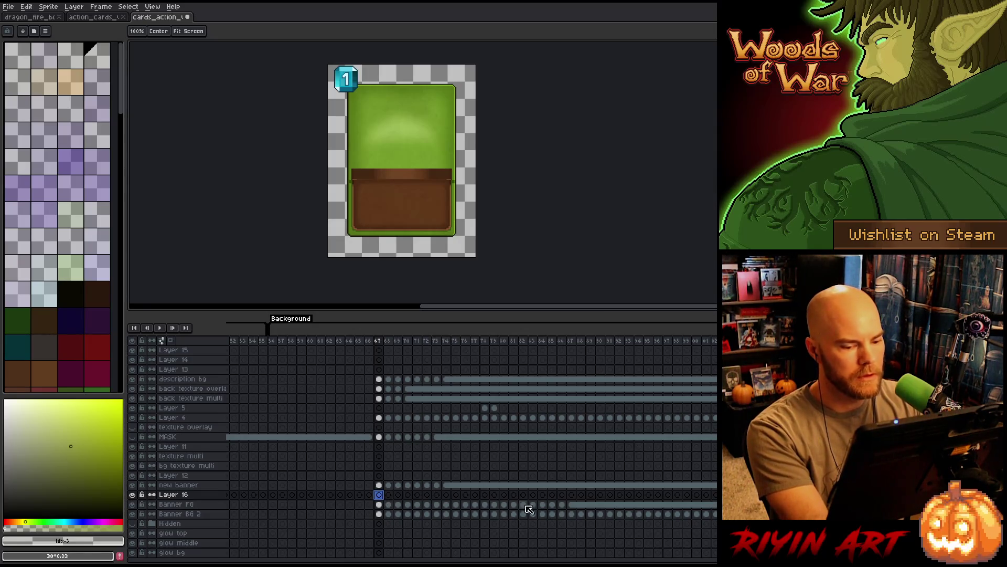
pyautogui.click(572, 504)
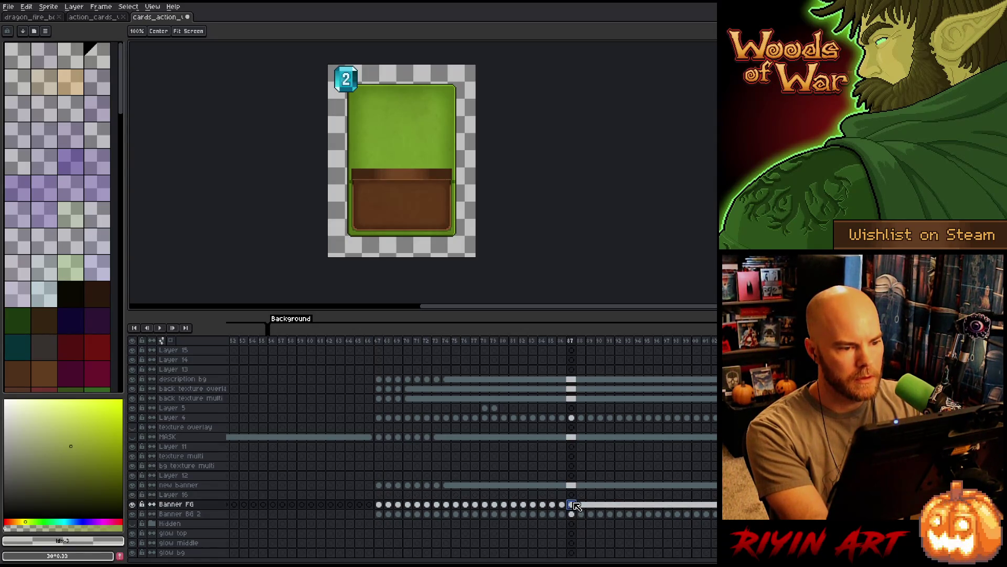
pyautogui.click(379, 495)
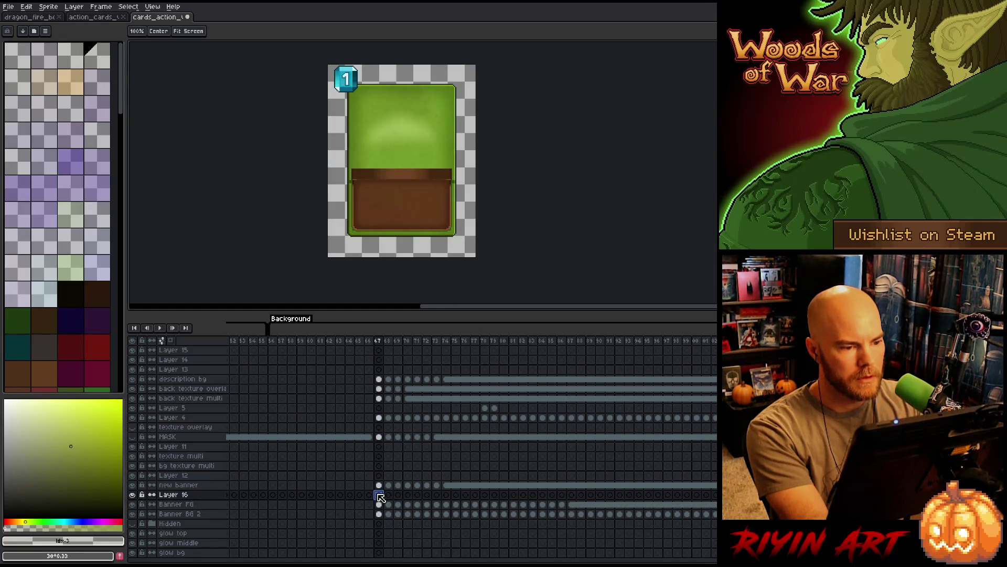
pyautogui.click(379, 505)
# Link Banner FG's cels from frame 67 through 86 with Link Cels
pyautogui.moveTo(381, 507); pyautogui.dragTo(567, 510)
pyautogui.rightClick(567, 507)
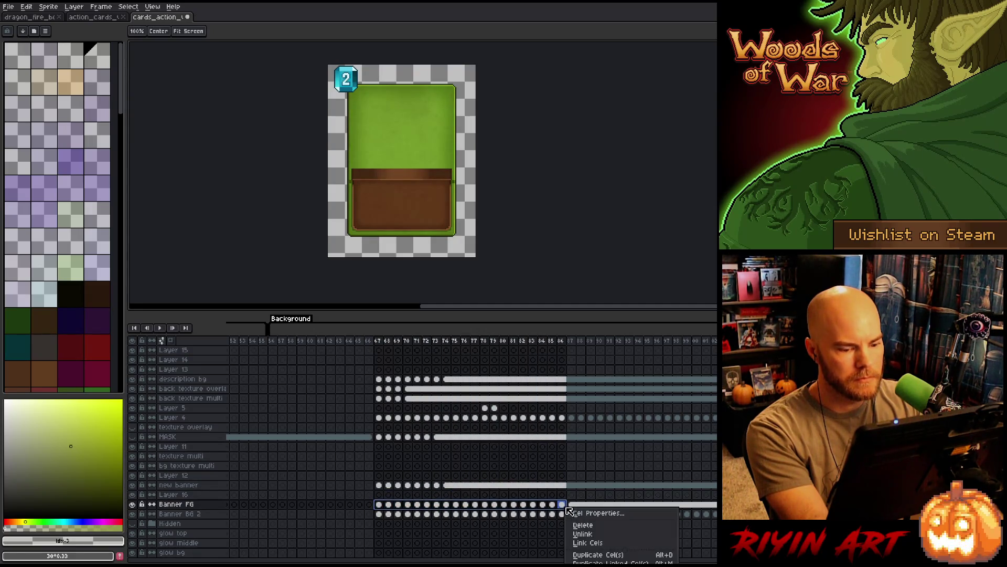
pyautogui.click(583, 543)
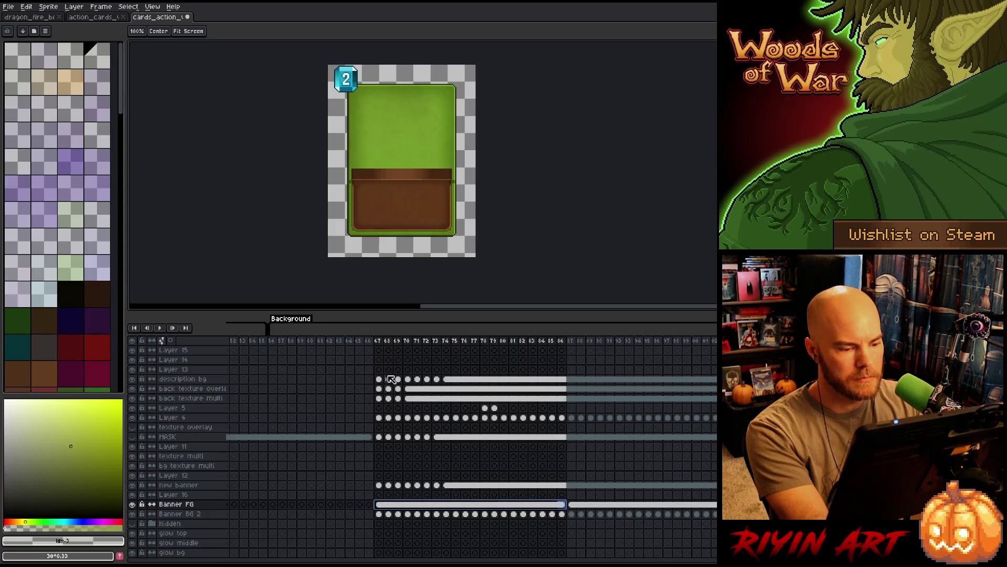
pyautogui.click(380, 342)
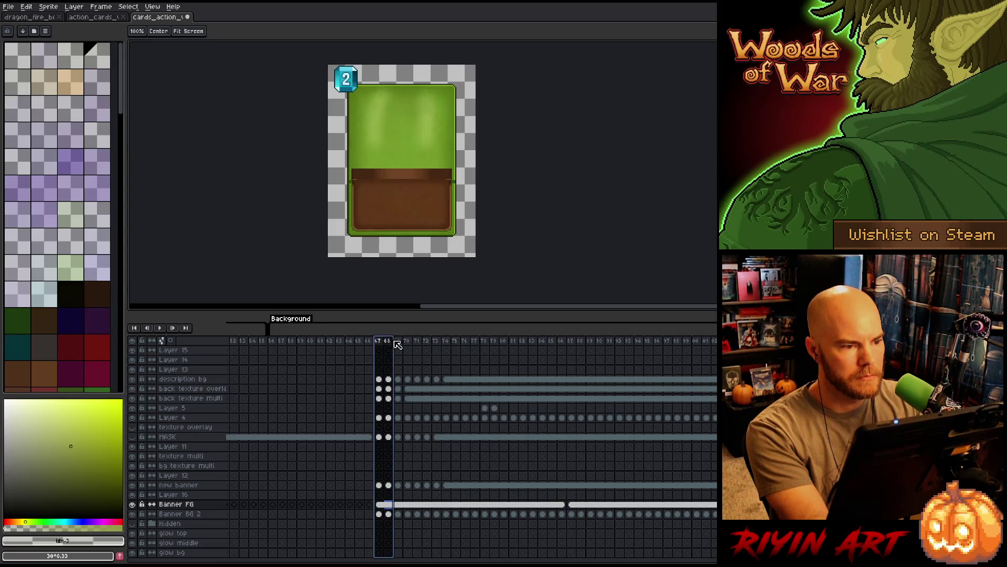
pyautogui.moveTo(380, 342)
pyautogui.mouseDown()
pyautogui.moveTo(535, 342)
pyautogui.moveTo(461, 346)
pyautogui.moveTo(442, 360)
pyautogui.mouseUp()
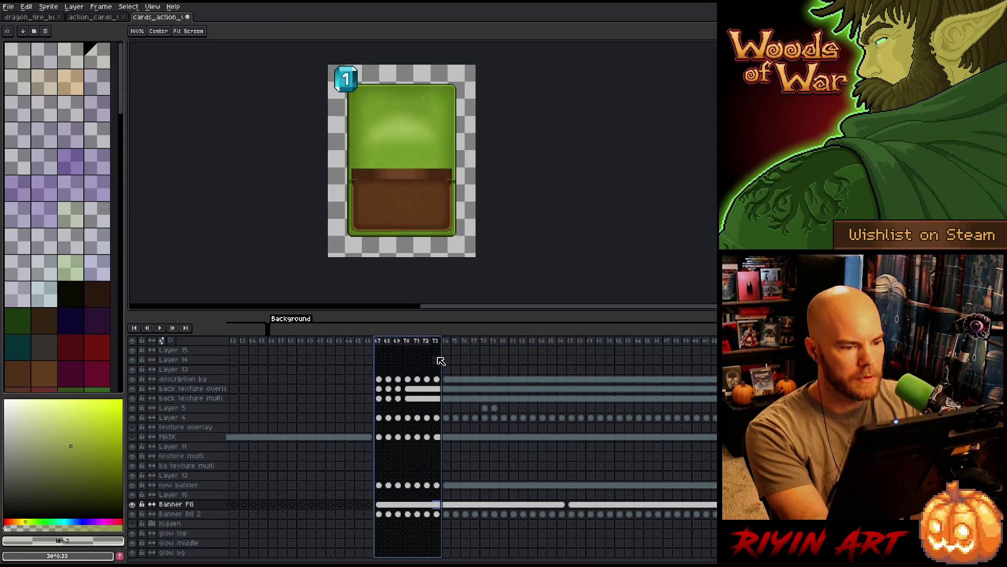
# Add a new empty Layer 17 above Banner BG 2
pyautogui.click(436, 514)
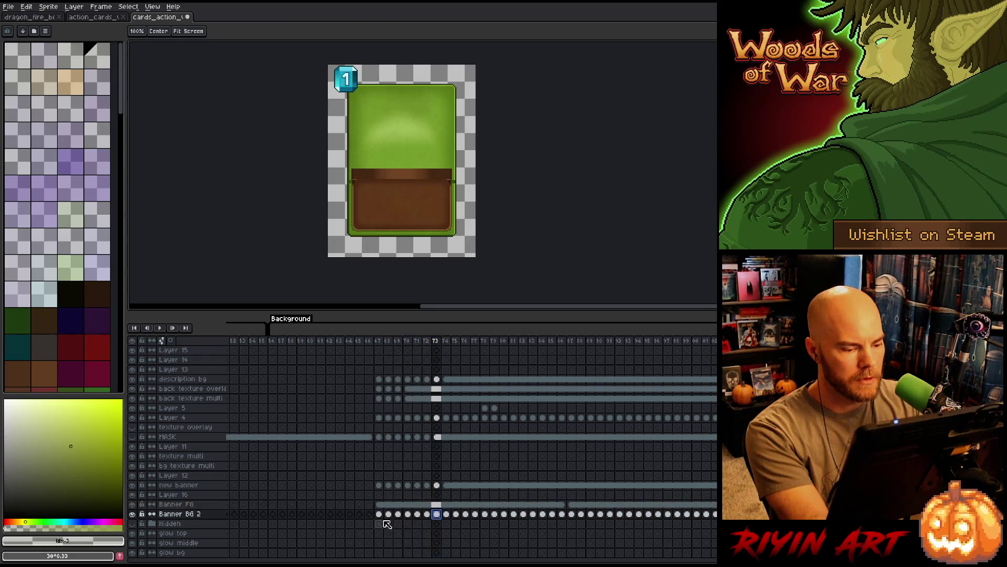
pyautogui.click(572, 514)
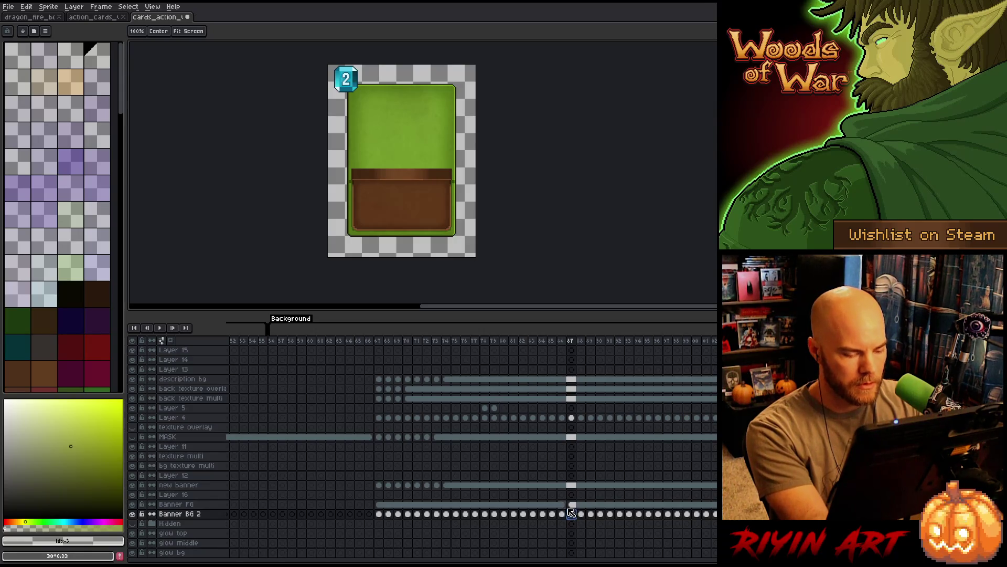
pyautogui.click(178, 515)
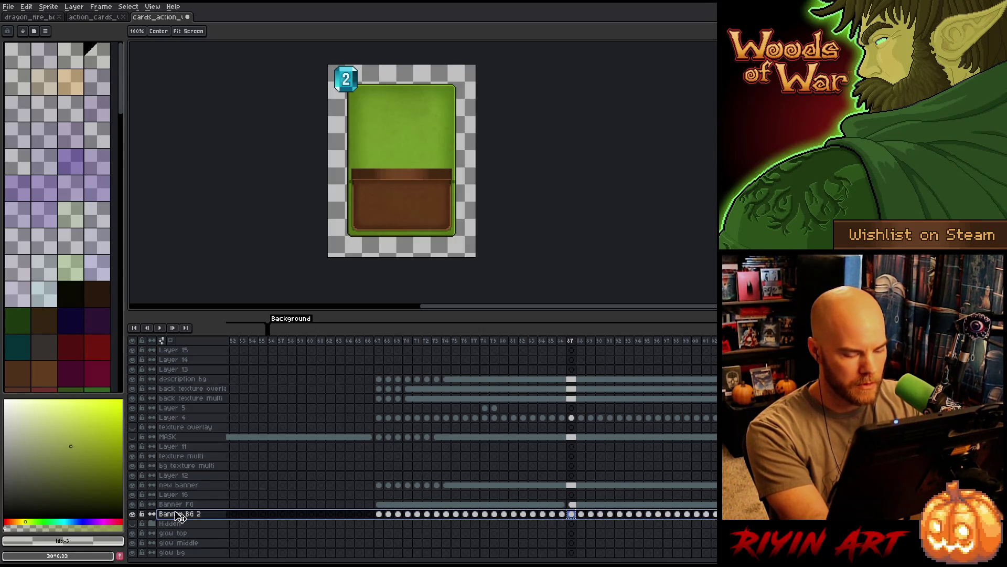
pyautogui.hotkey('shift', 'n')
# Select Layer 17's frame 67 cel, then link its cels across frames 67–86
pyautogui.click(379, 514)
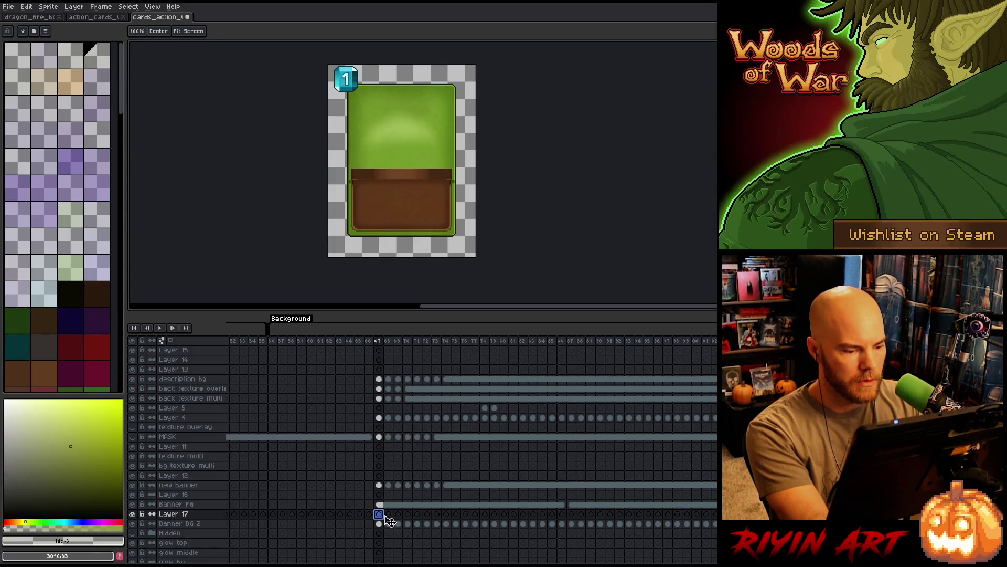
pyautogui.click(572, 524)
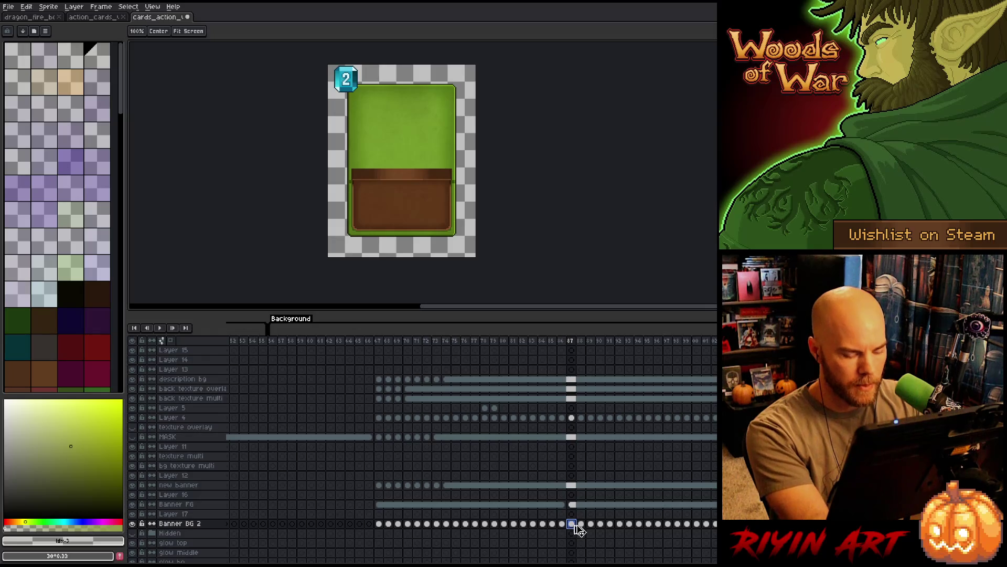
pyautogui.click(379, 514)
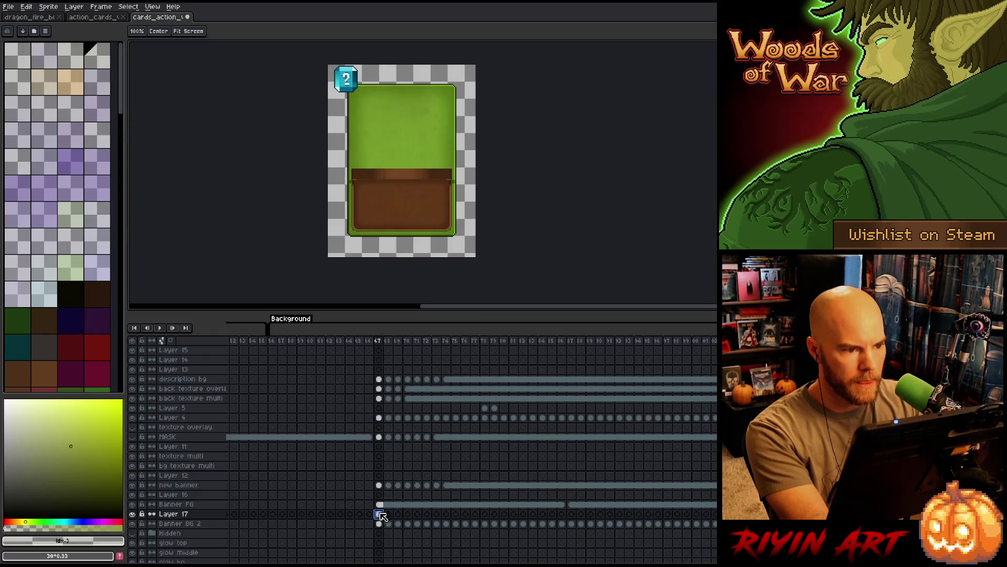
pyautogui.press('m')
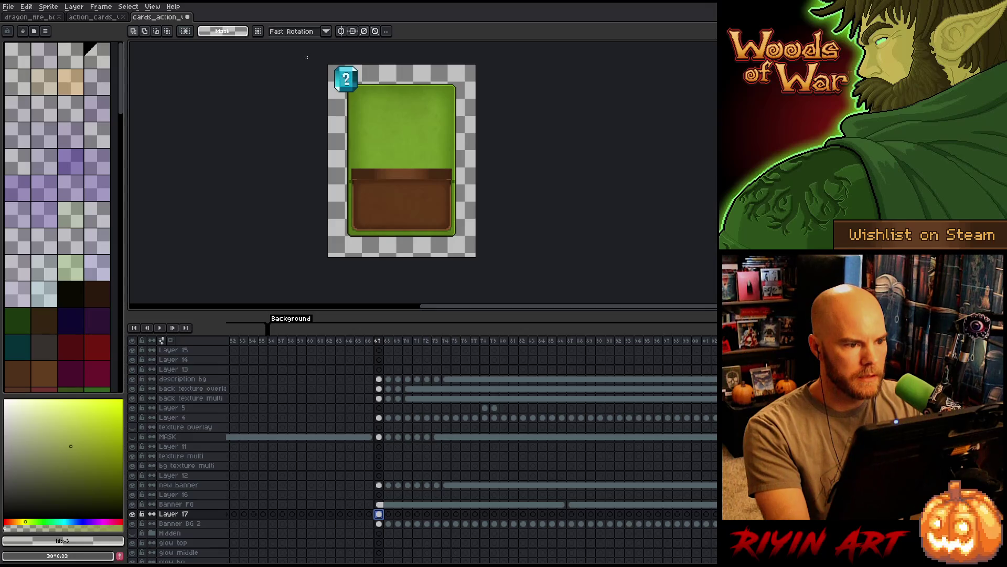
pyautogui.moveTo(415, 83); pyautogui.dragTo(502, 91)
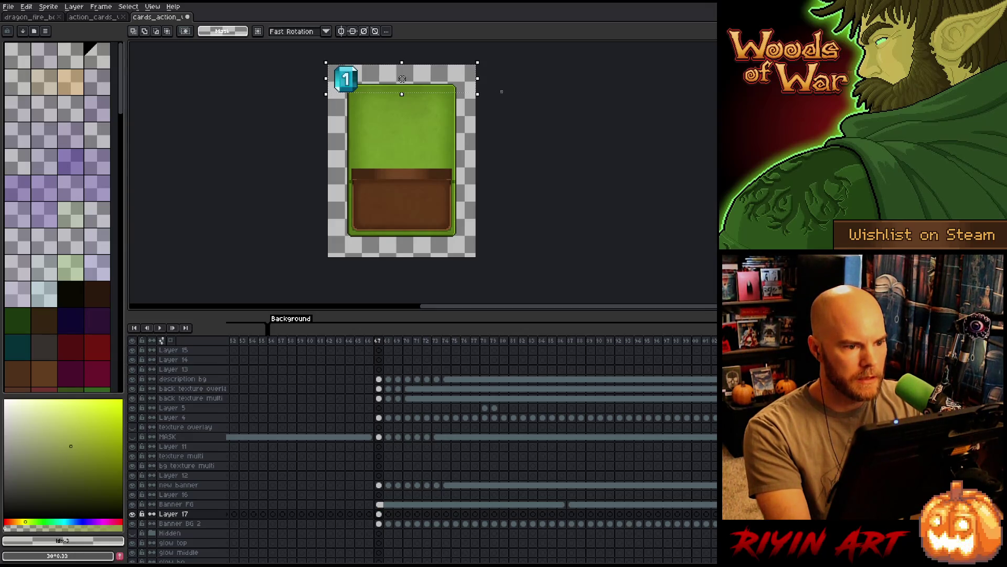
pyautogui.moveTo(382, 520); pyautogui.dragTo(570, 522)
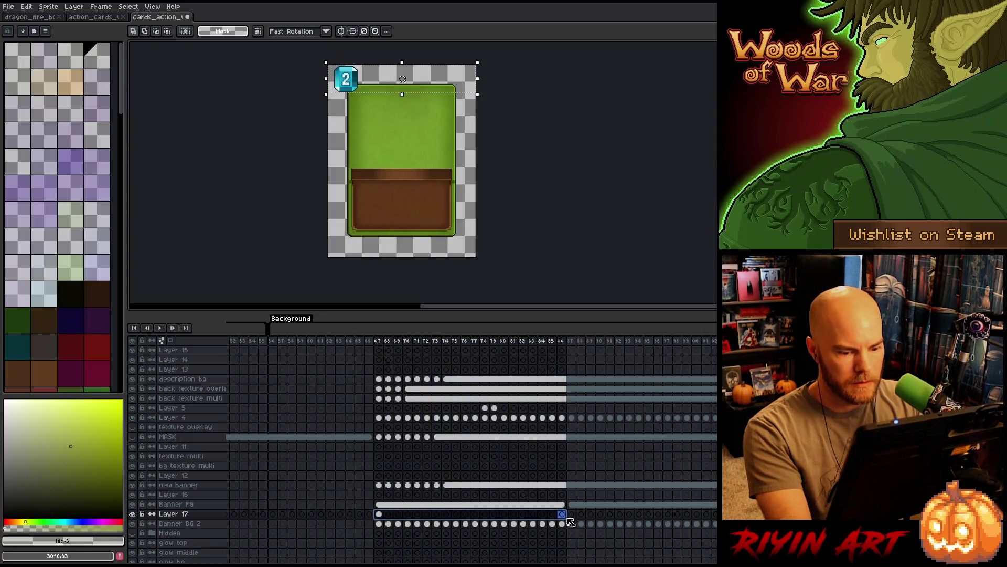
pyautogui.rightClick(562, 514)
pyautogui.click(581, 548)
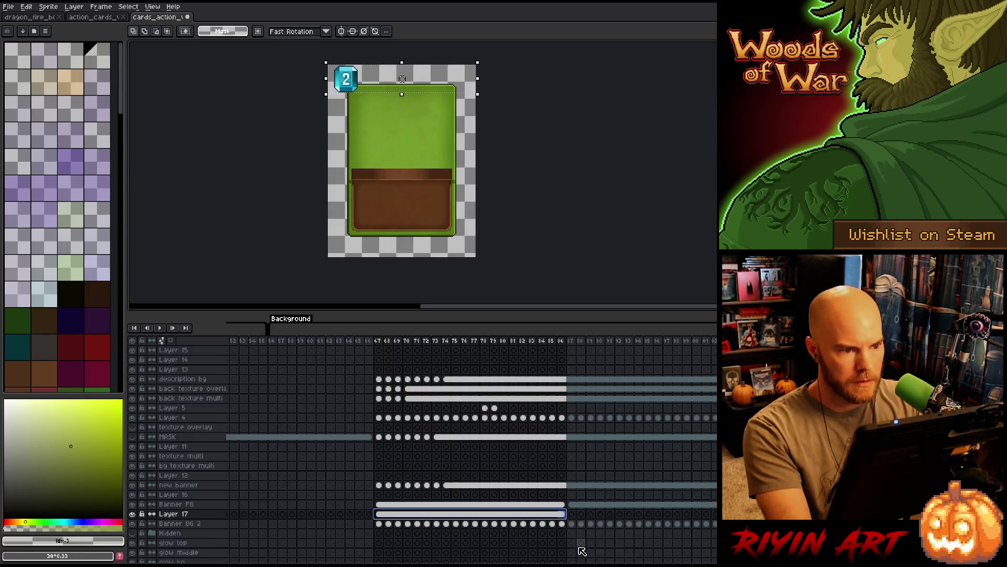
pyautogui.hotkey('ctrl', 'd')
# Undo the stray frame selection and zoom in on Layer 17's frame 67 cel
pyautogui.moveTo(374, 343)
pyautogui.mouseDown()
pyautogui.moveTo(410, 349)
pyautogui.moveTo(398, 352)
pyautogui.mouseUp()
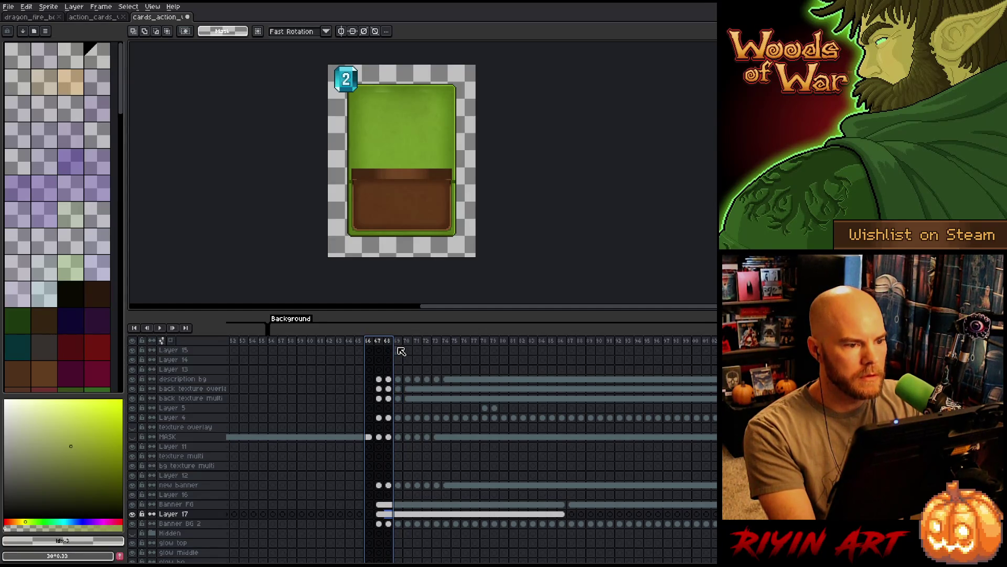
pyautogui.hotkey('ctrl', 'z')
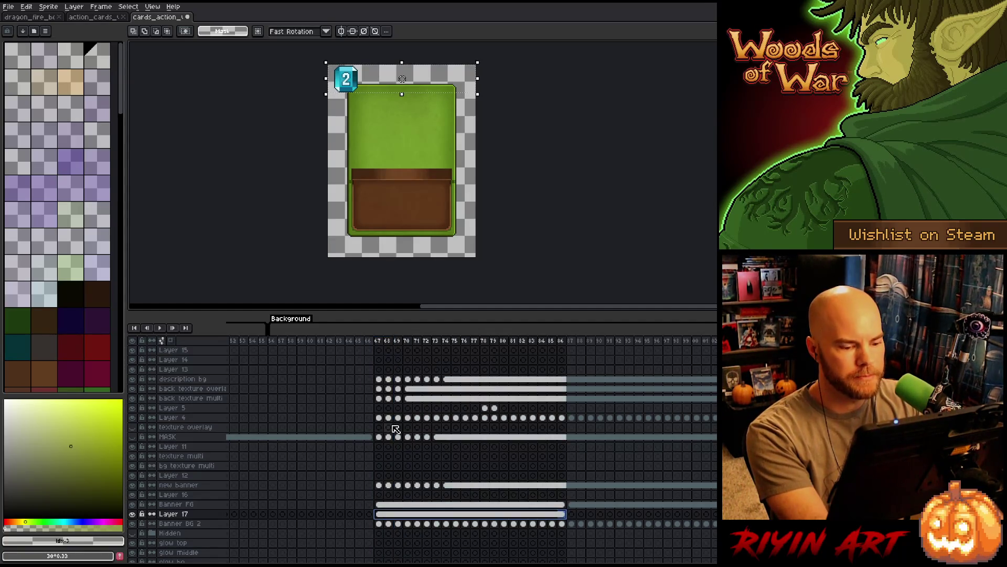
pyautogui.hotkey('ctrl', 'z')
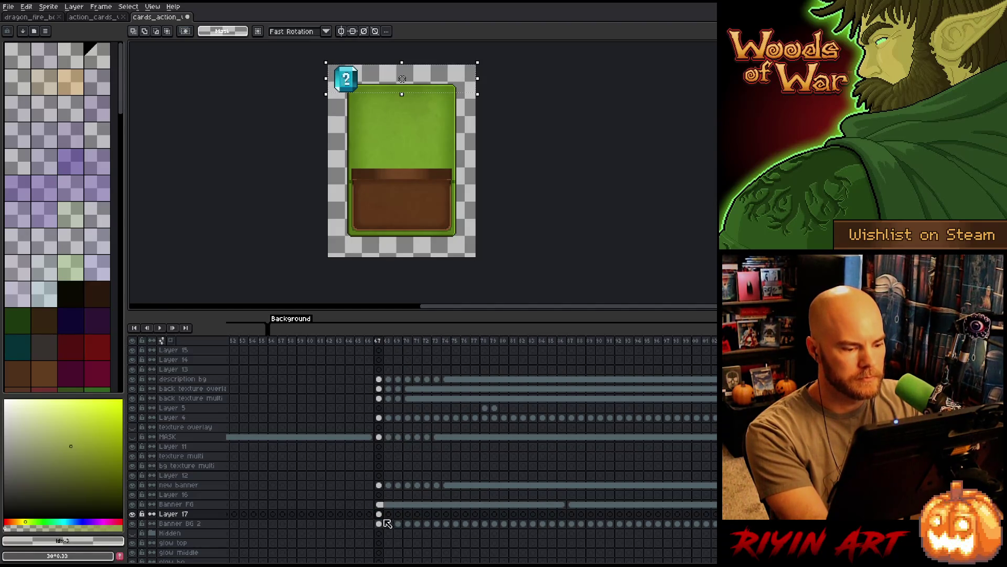
pyautogui.click(380, 515)
pyautogui.scroll(5, 368, 78)
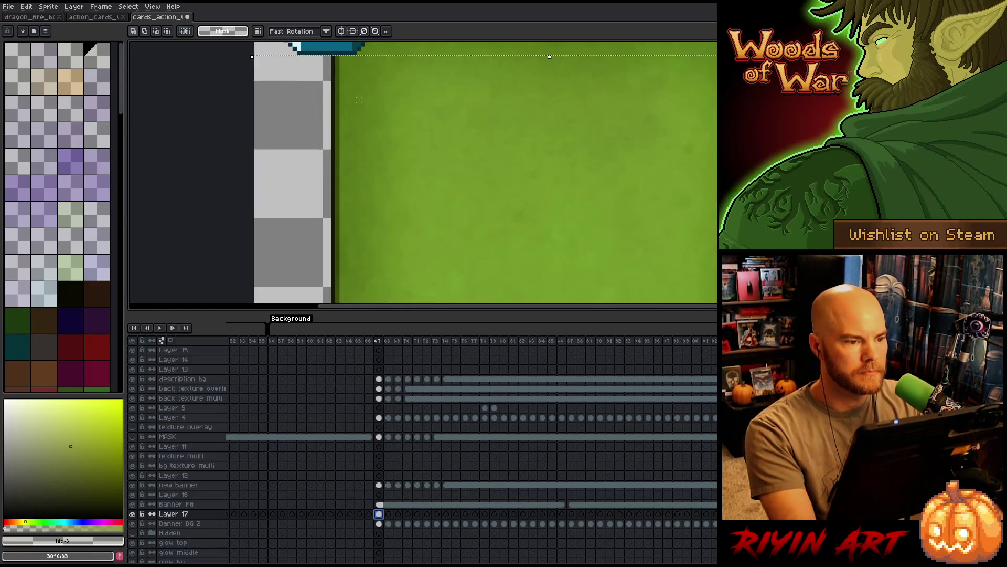
pyautogui.scroll(2, 423, 299)
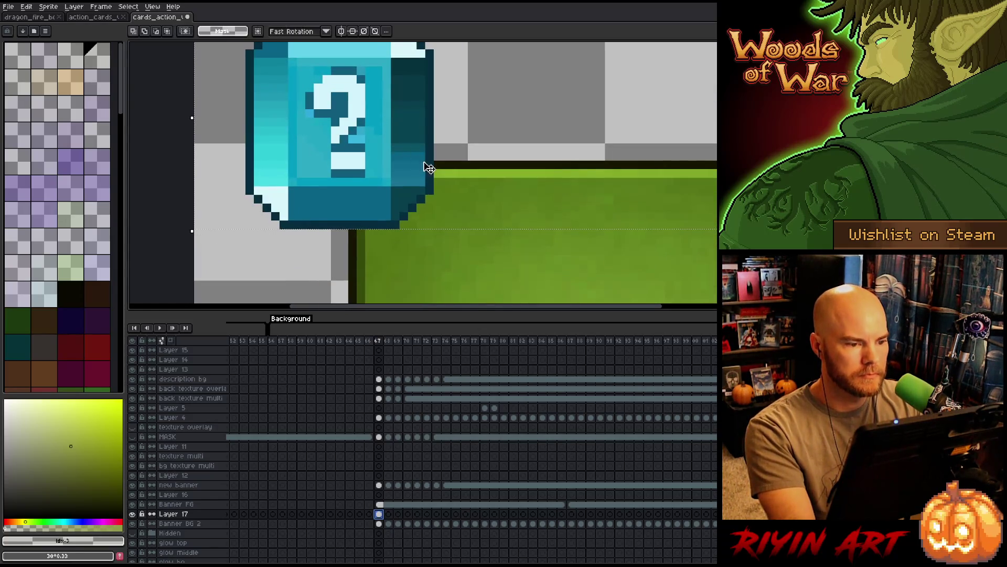
# Marquee the question-mark gem's lower half and move it a few pixels down
pyautogui.hotkey('ctrl', 'd')
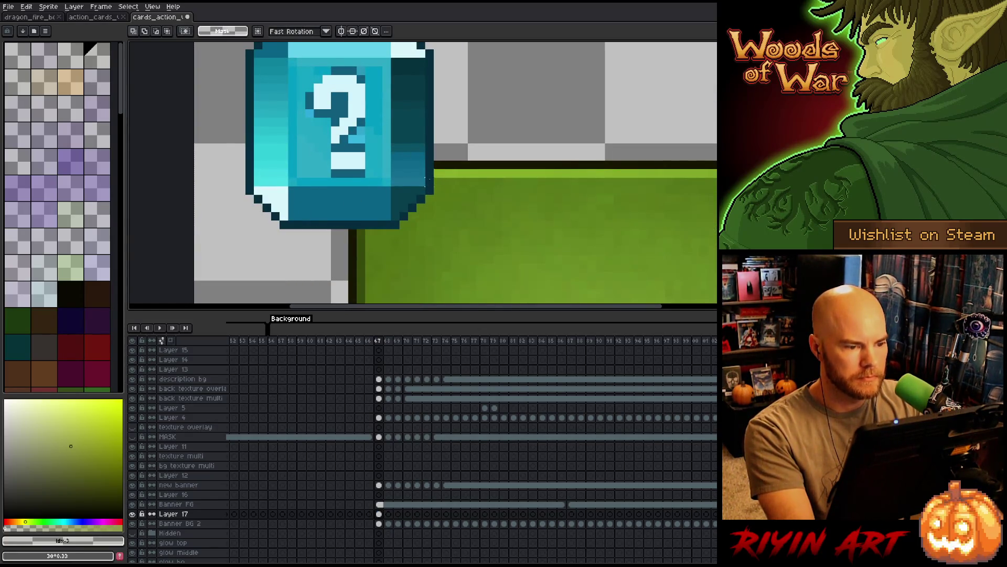
pyautogui.moveTo(429, 190)
pyautogui.mouseDown()
pyautogui.moveTo(387, 90)
pyautogui.moveTo(209, 45)
pyautogui.mouseUp()
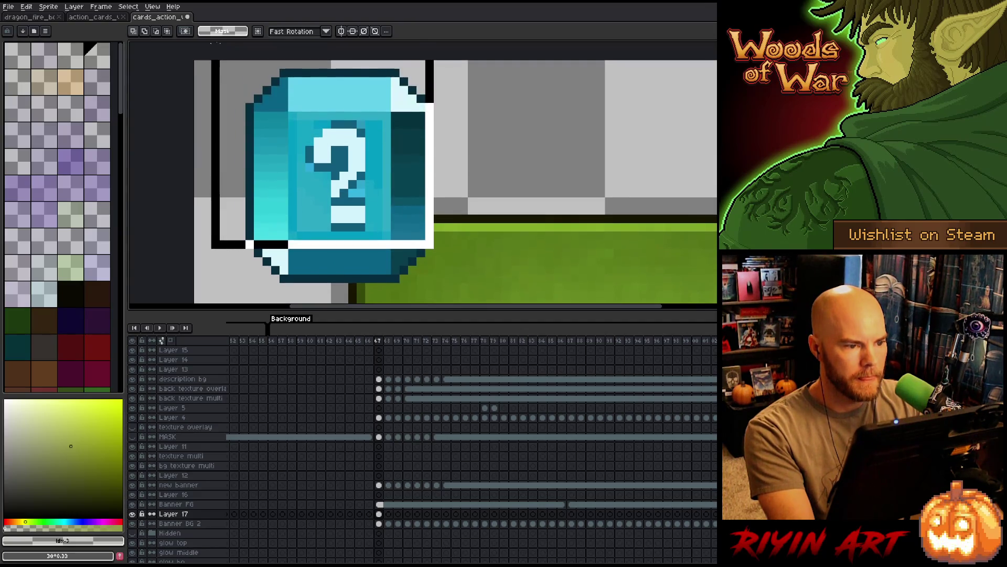
pyautogui.moveTo(352, 194); pyautogui.dragTo(352, 203)
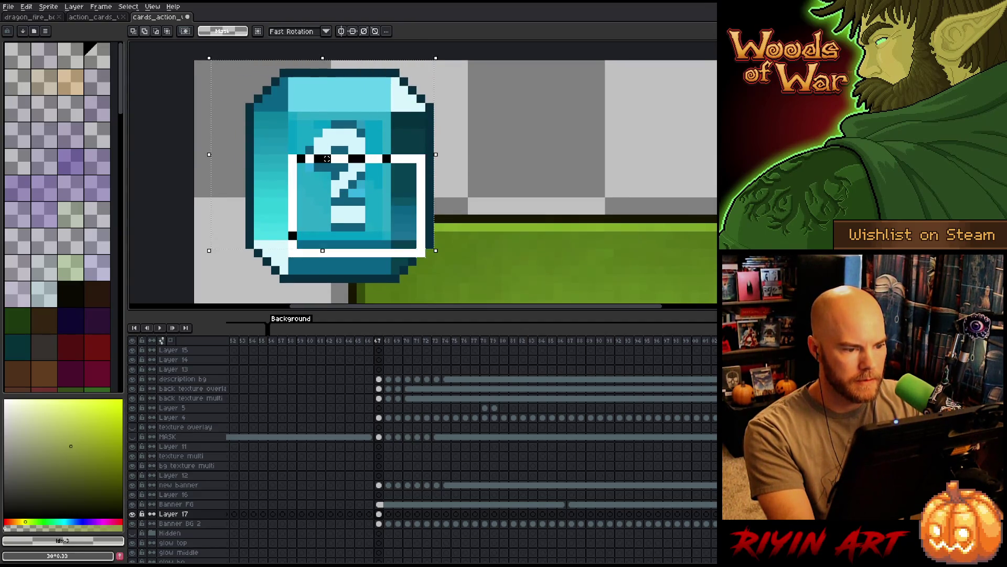
pyautogui.moveTo(327, 159)
pyautogui.mouseDown()
pyautogui.moveTo(318, 167)
pyautogui.moveTo(326, 175)
pyautogui.mouseUp()
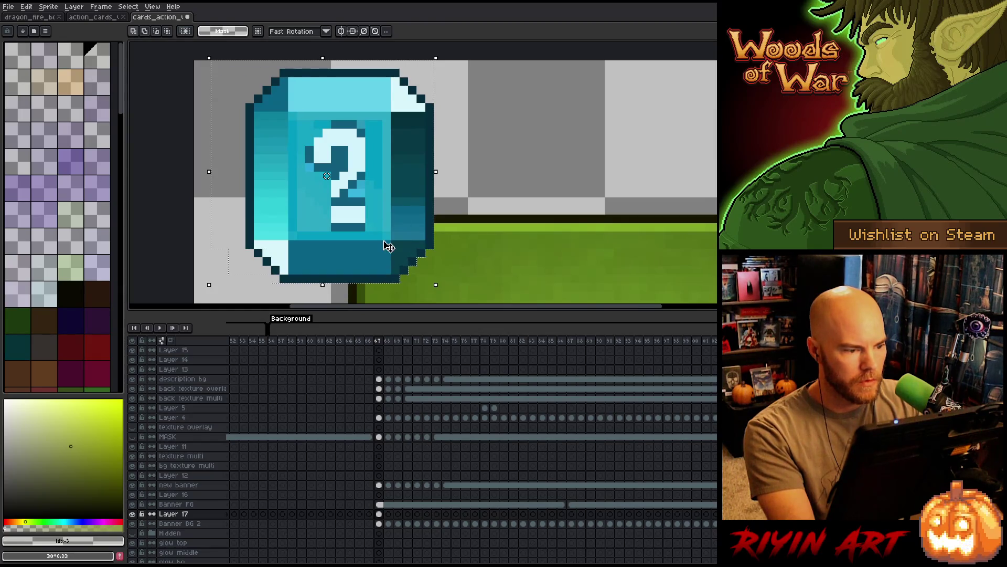
pyautogui.scroll(-2, 343, 241)
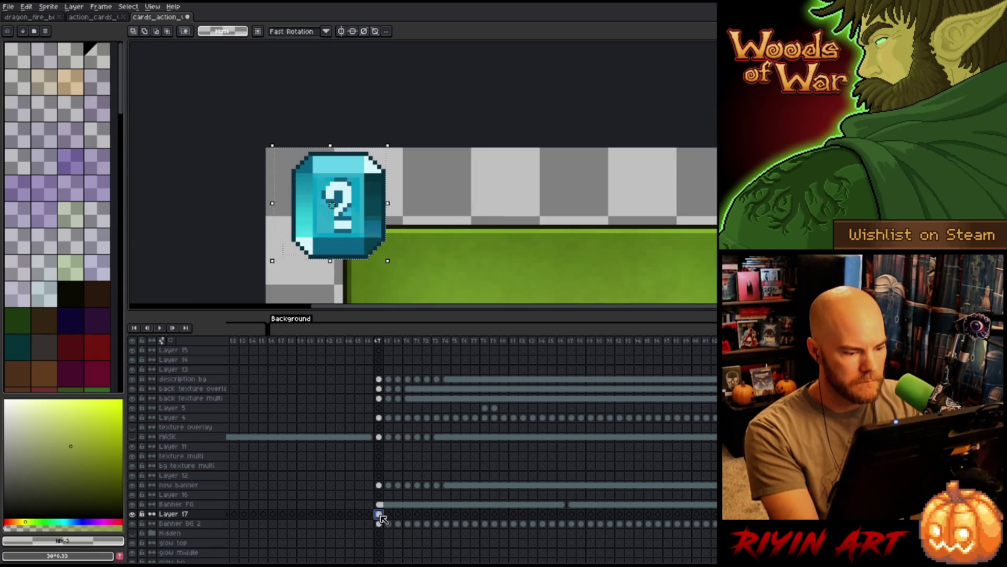
# Bring the whole card back into view and select Layer 17's cels 67–86 for their options
pyautogui.click(380, 516)
pyautogui.scroll(-2, 452, 207)
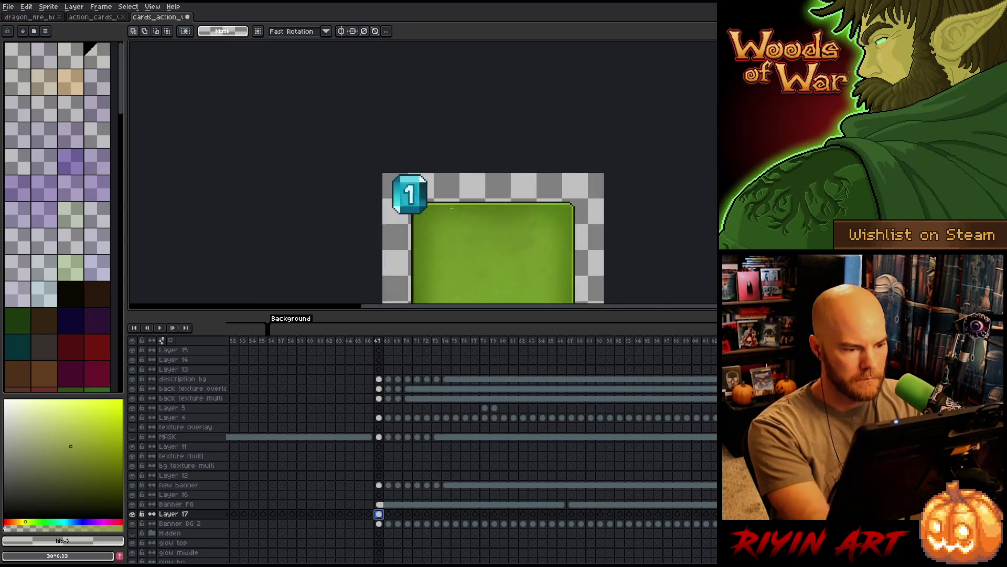
pyautogui.scroll(-1, 452, 207)
pyautogui.moveTo(441, 193); pyautogui.dragTo(401, 140)
pyautogui.moveTo(382, 517); pyautogui.dragTo(563, 515)
pyautogui.rightClick(566, 514)
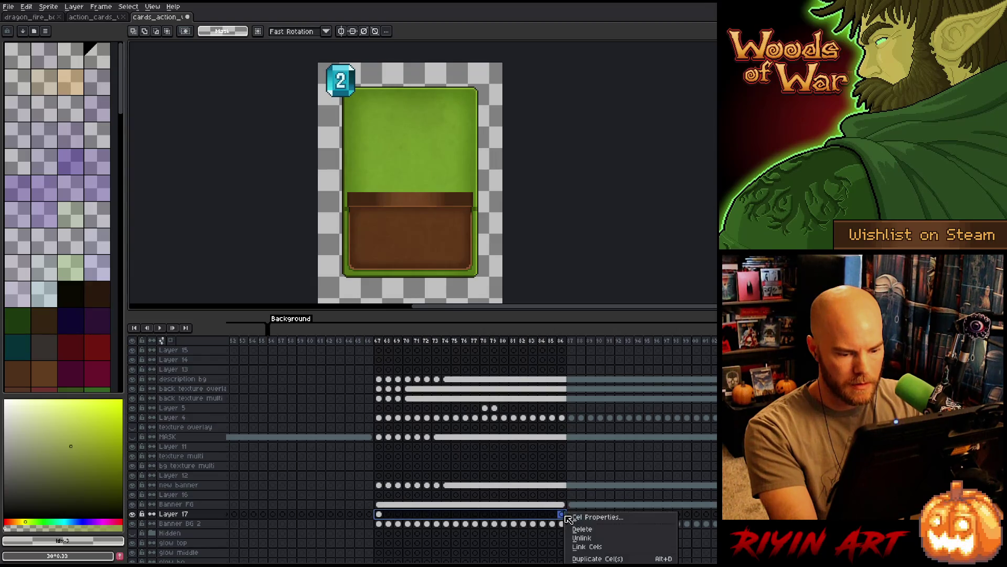
# Link the selected Layer 17 gem cels, then select frames 67–87 across all layers
pyautogui.click(582, 546)
pyautogui.moveTo(381, 345)
pyautogui.mouseDown()
pyautogui.moveTo(627, 342)
pyautogui.moveTo(370, 344)
pyautogui.moveTo(609, 353)
pyautogui.moveTo(381, 370)
pyautogui.moveTo(427, 371)
pyautogui.moveTo(412, 372)
pyautogui.mouseUp()
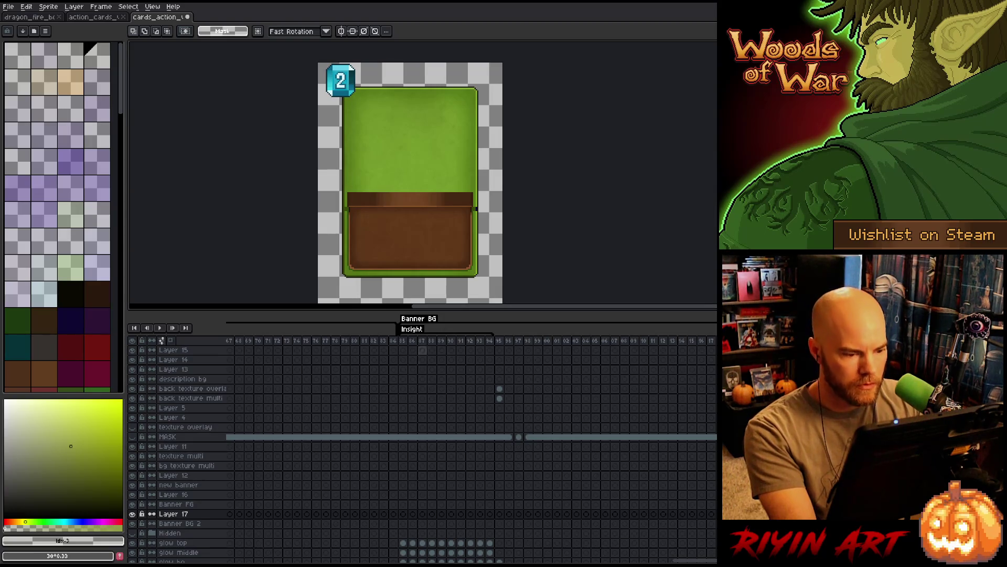
pyautogui.moveTo(402, 340)
pyautogui.mouseDown()
pyautogui.moveTo(572, 342)
pyautogui.moveTo(508, 347)
pyautogui.mouseUp()
pyautogui.moveTo(695, 561)
pyautogui.mouseDown()
pyautogui.moveTo(609, 560)
pyautogui.moveTo(656, 561)
pyautogui.mouseUp()
pyautogui.moveTo(422, 344); pyautogui.dragTo(635, 349)
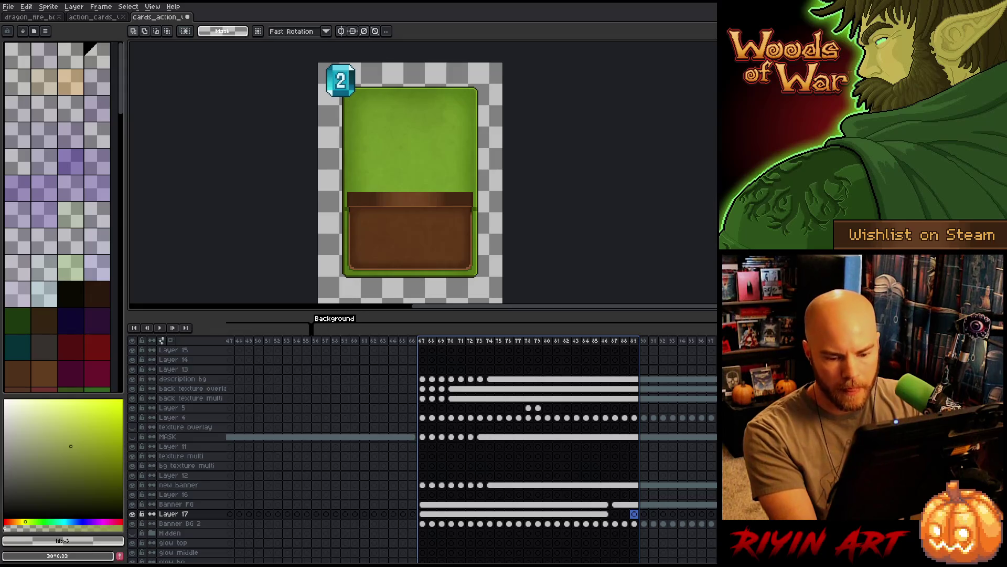
pyautogui.hscroll(10, 506, 335)
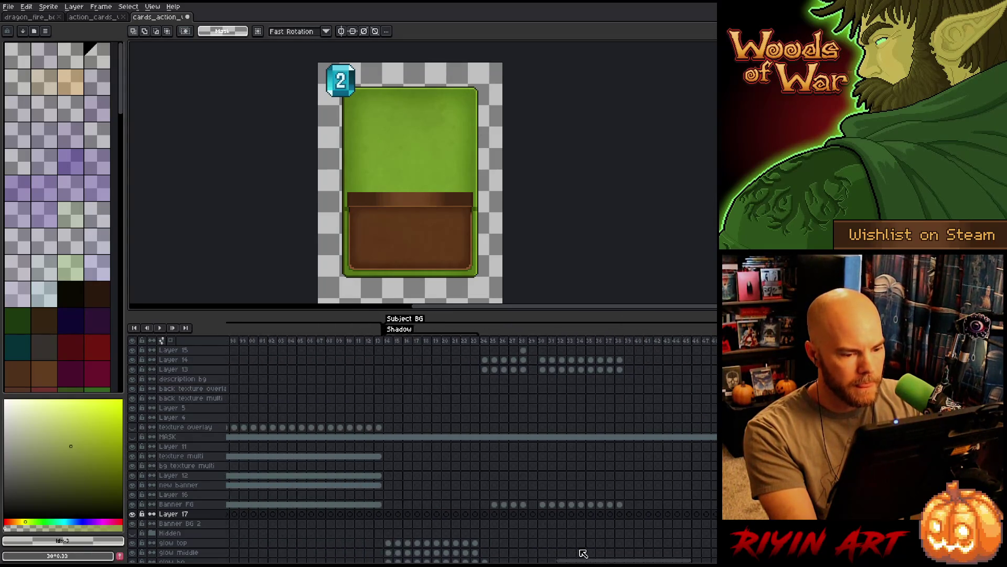
# Check the card-back and goblin frames, save the sprite sheet, and switch to action_cards
pyautogui.click(501, 341)
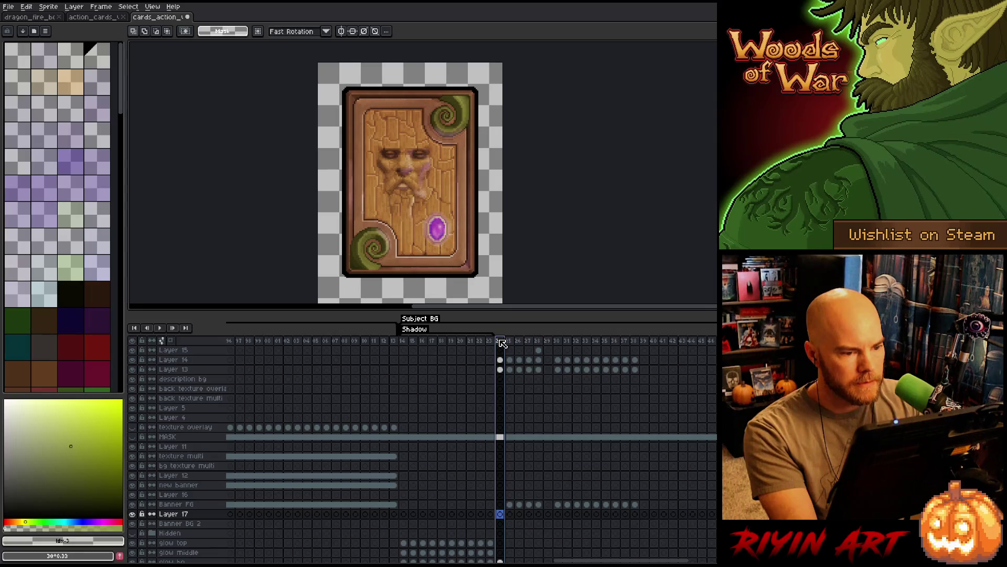
pyautogui.click(511, 341)
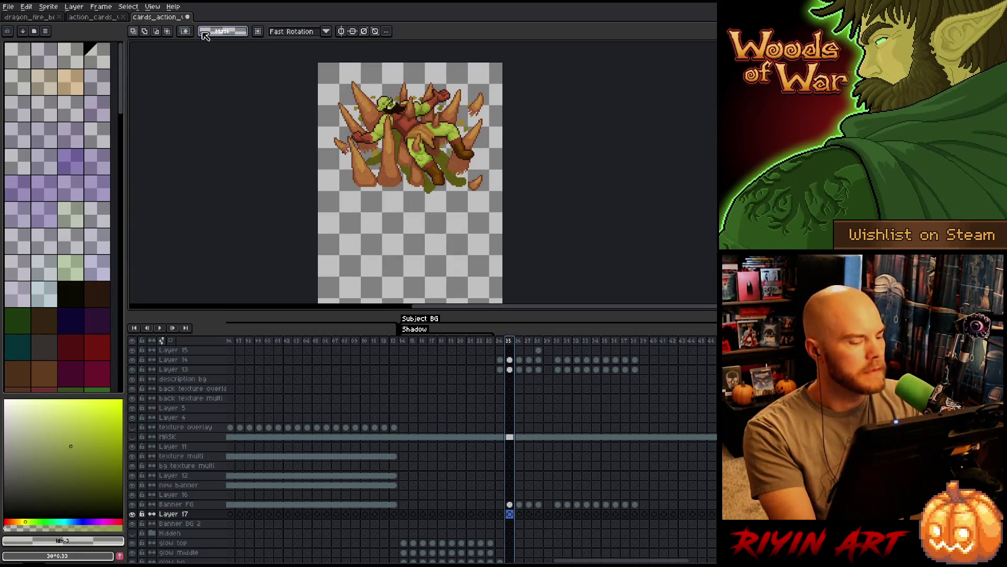
pyautogui.hotkey('ctrl', 's')
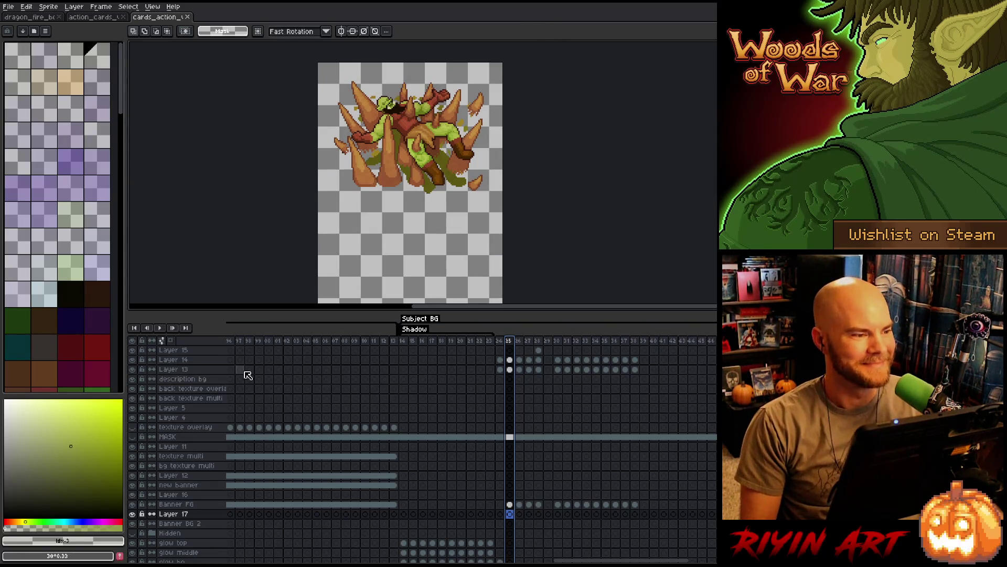
pyautogui.click(97, 20)
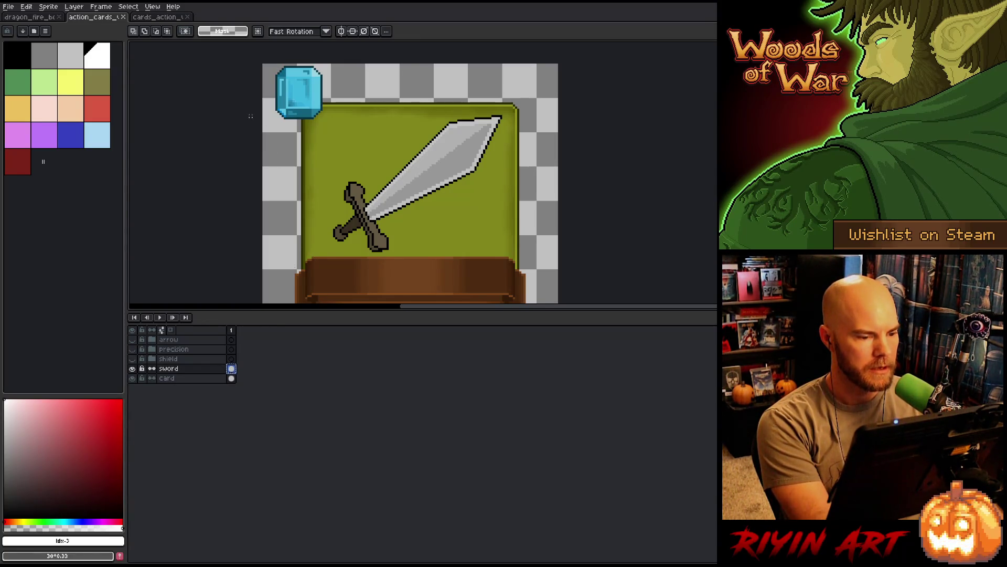
# In cards_action, compare frame 25's artwork by toggling Layers 14 and 13 off
pyautogui.click(162, 18)
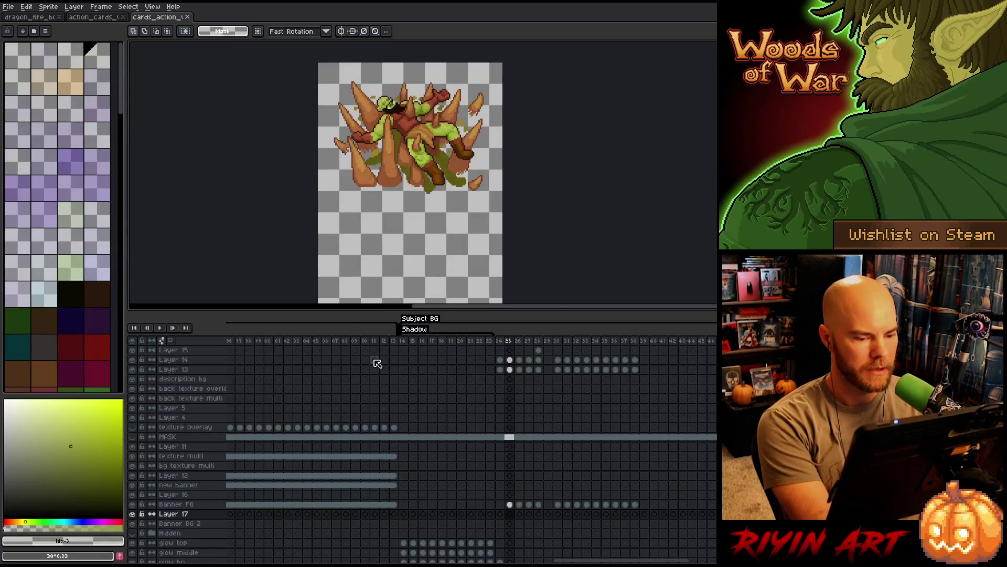
pyautogui.click(510, 359)
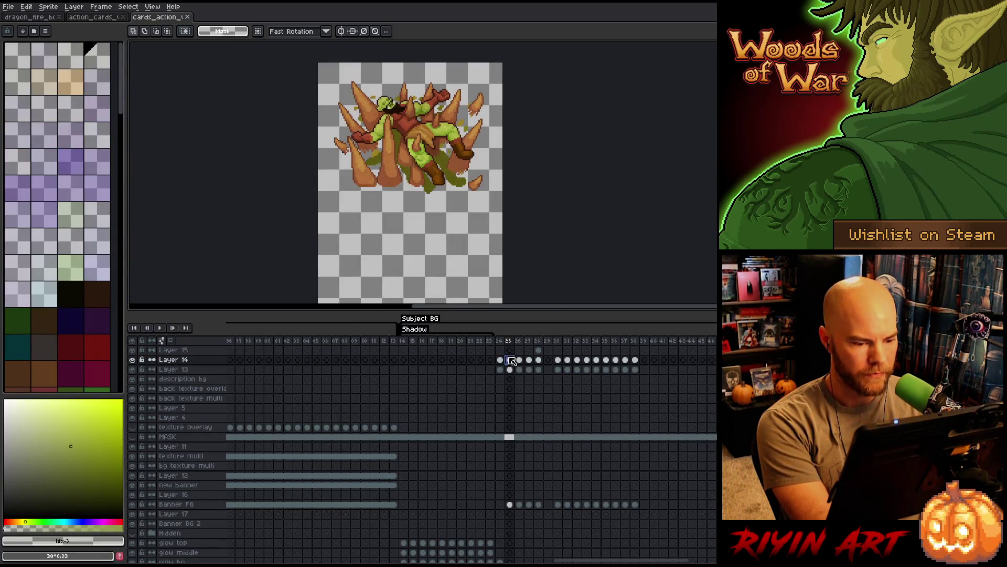
pyautogui.click(134, 360)
pyautogui.click(133, 360)
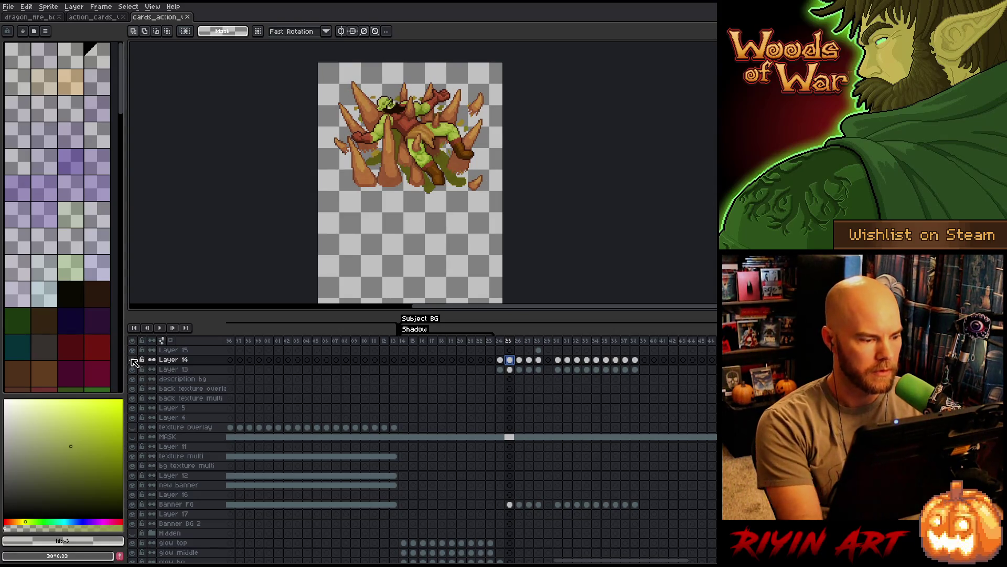
pyautogui.click(133, 360)
pyautogui.click(133, 369)
pyautogui.click(133, 370)
pyautogui.click(133, 370)
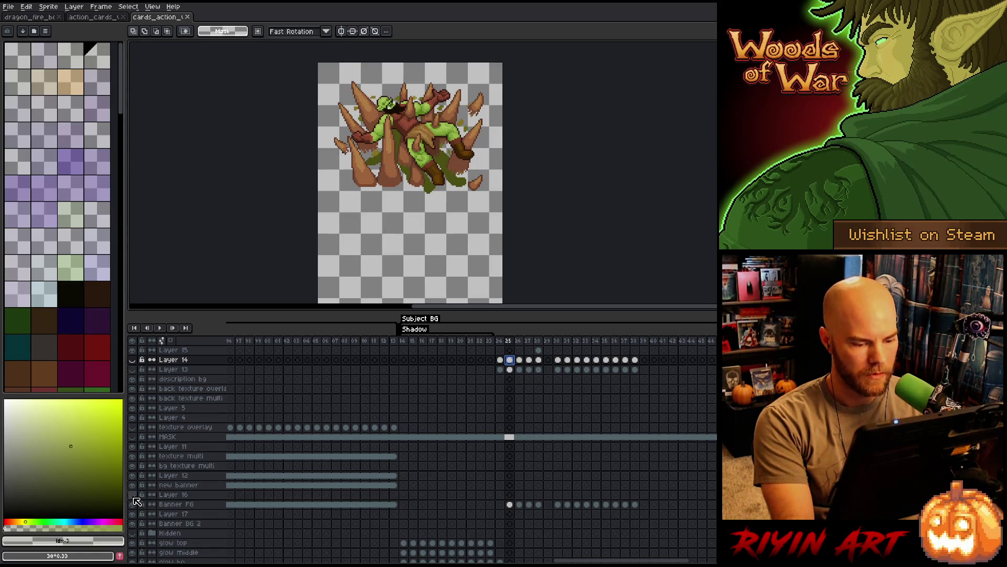
# Paste the sword into the Banner FG cel at frame 25
pyautogui.click(510, 505)
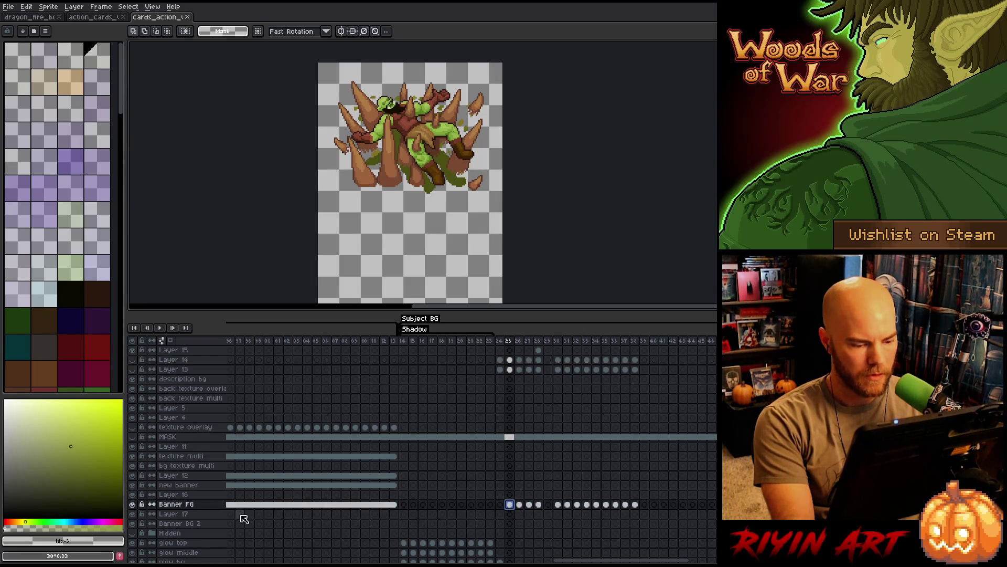
pyautogui.click(133, 504)
pyautogui.click(132, 504)
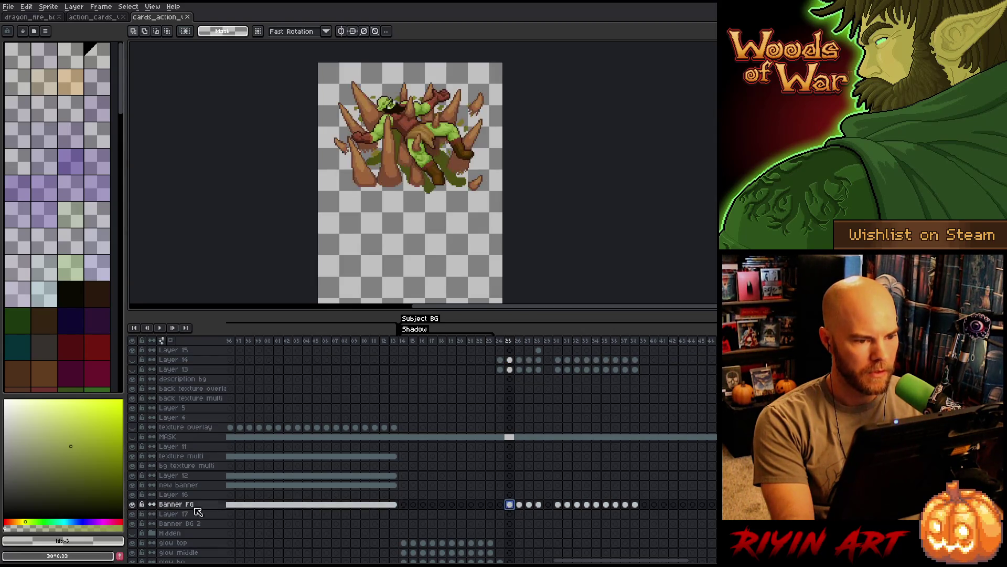
pyautogui.hotkey('ctrl', 'v')
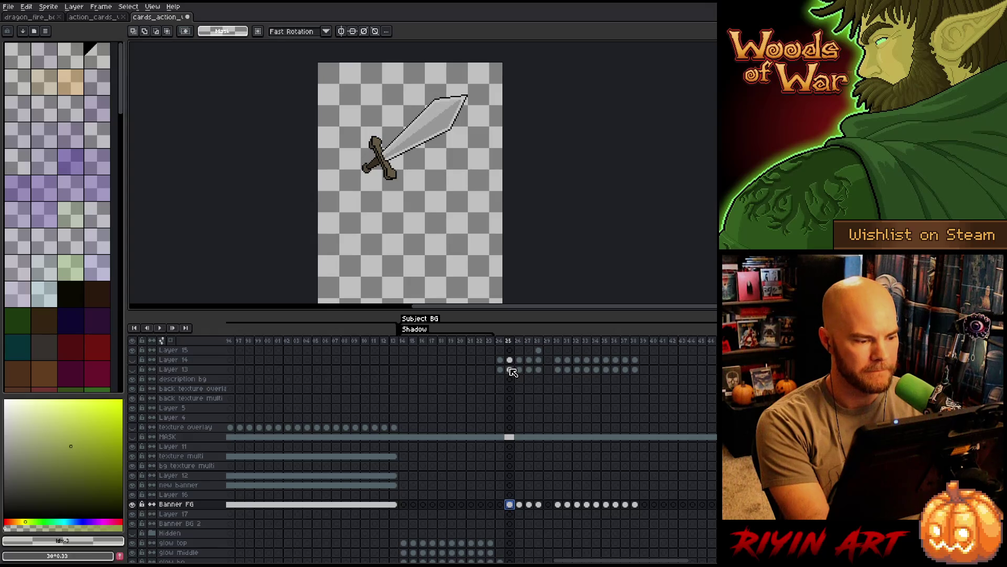
# Preview the sword over Layer 13 and Layer 14 flames, check frame 26, and return to action_cards
pyautogui.click(133, 370)
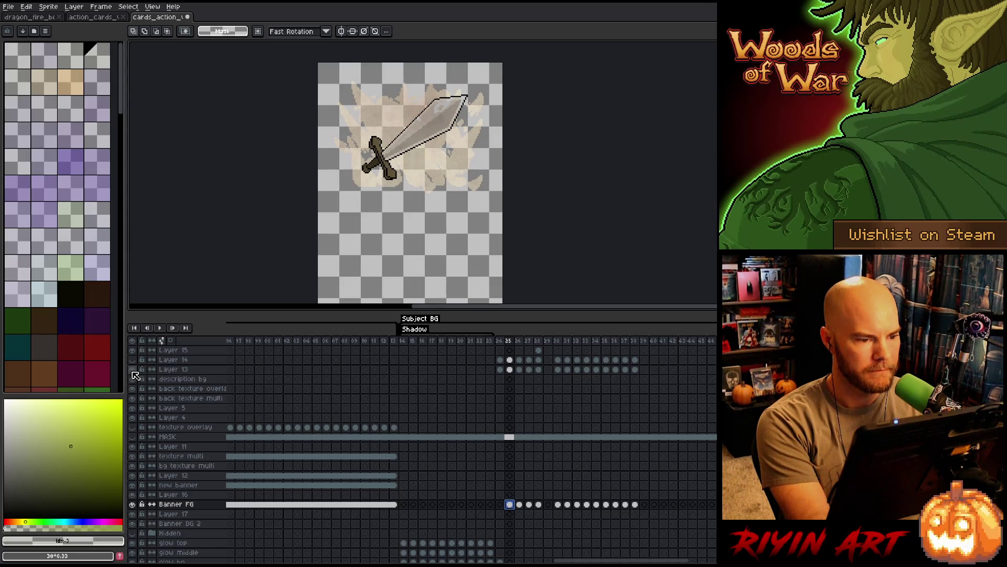
pyautogui.click(132, 370)
pyautogui.click(134, 361)
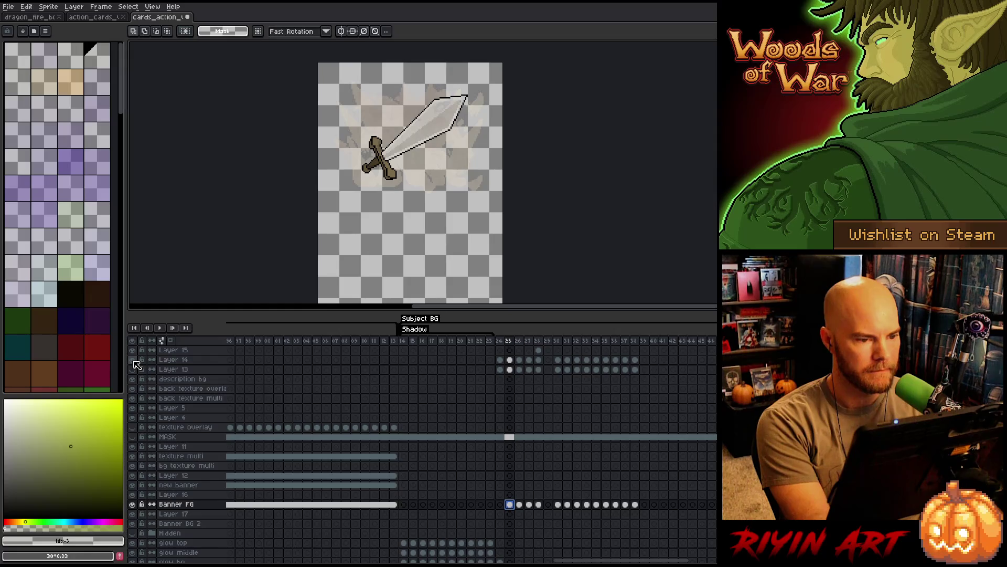
pyautogui.click(134, 360)
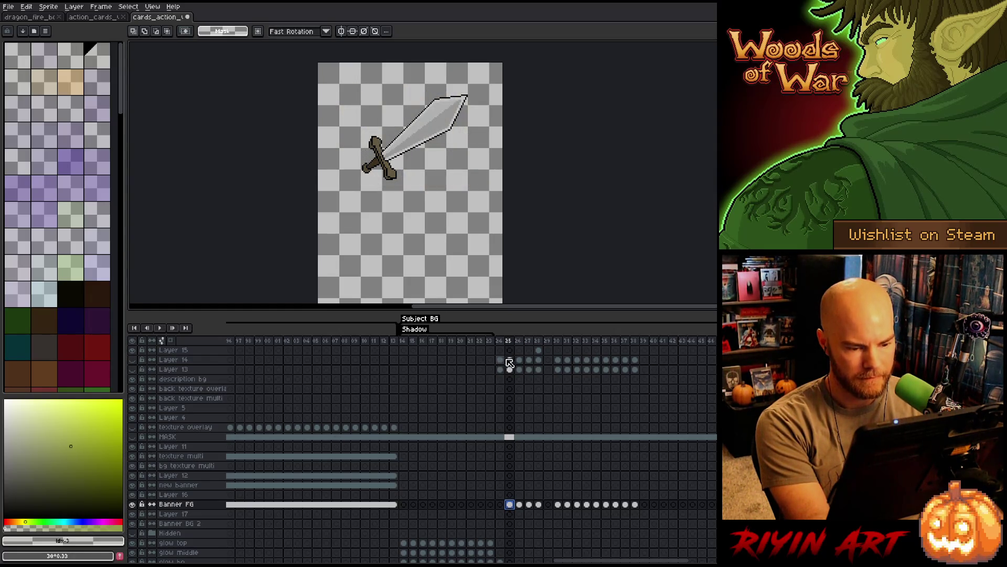
pyautogui.click(520, 505)
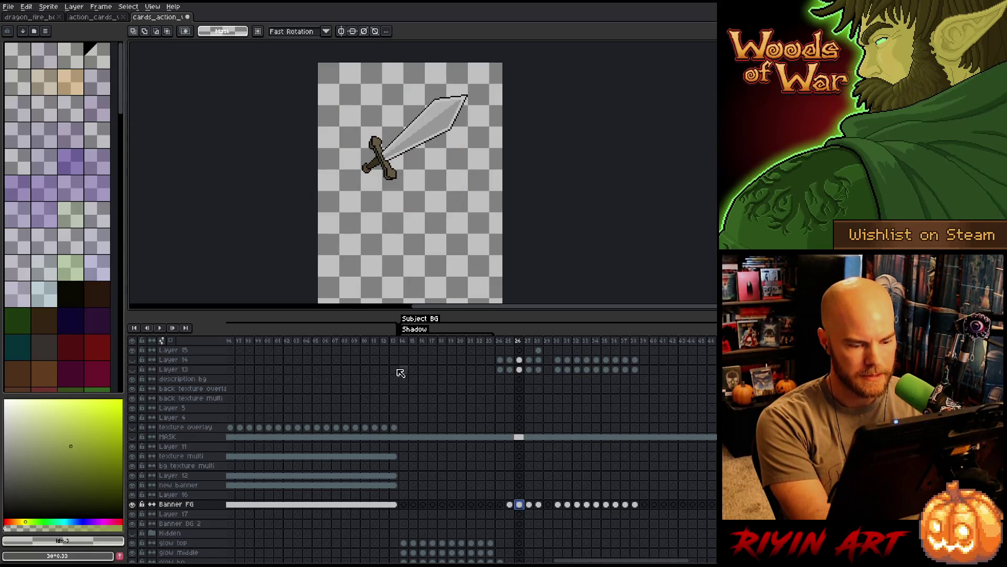
pyautogui.click(96, 17)
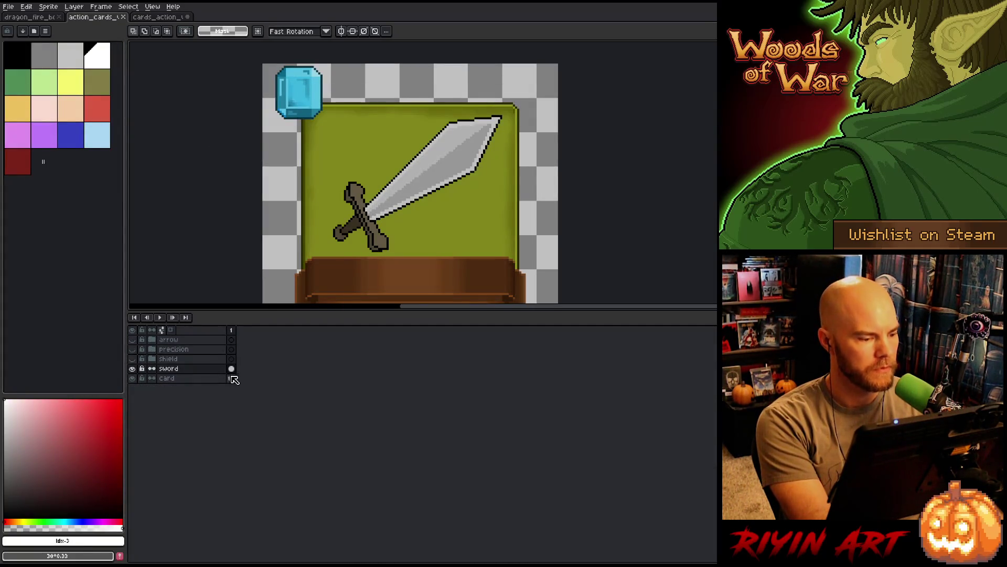
# Show the shield, hide the sword, and delete the shield's leftover Merged layer
pyautogui.click(132, 359)
pyautogui.click(153, 361)
pyautogui.click(132, 426)
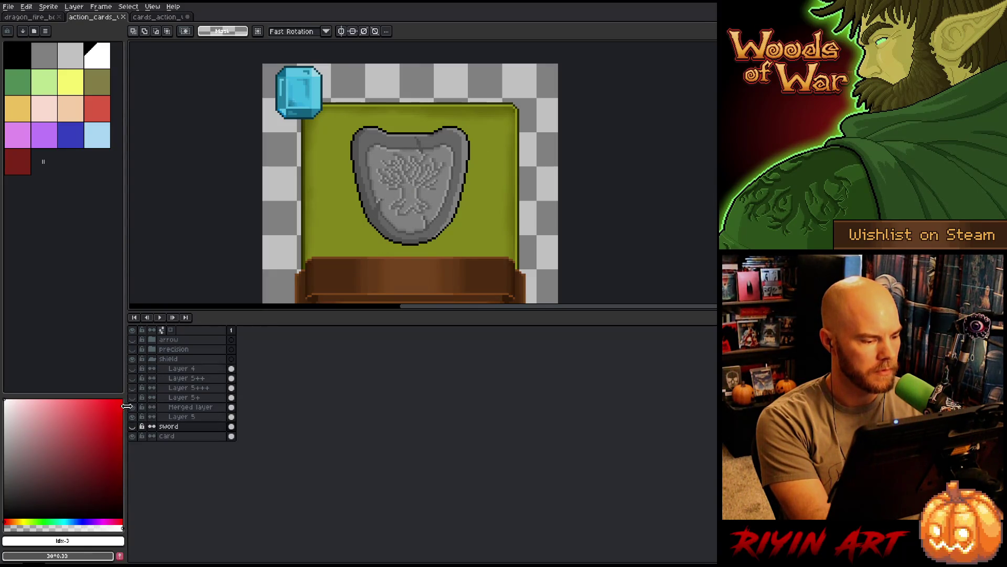
pyautogui.click(132, 407)
pyautogui.click(133, 407)
pyautogui.click(134, 408)
pyautogui.click(133, 408)
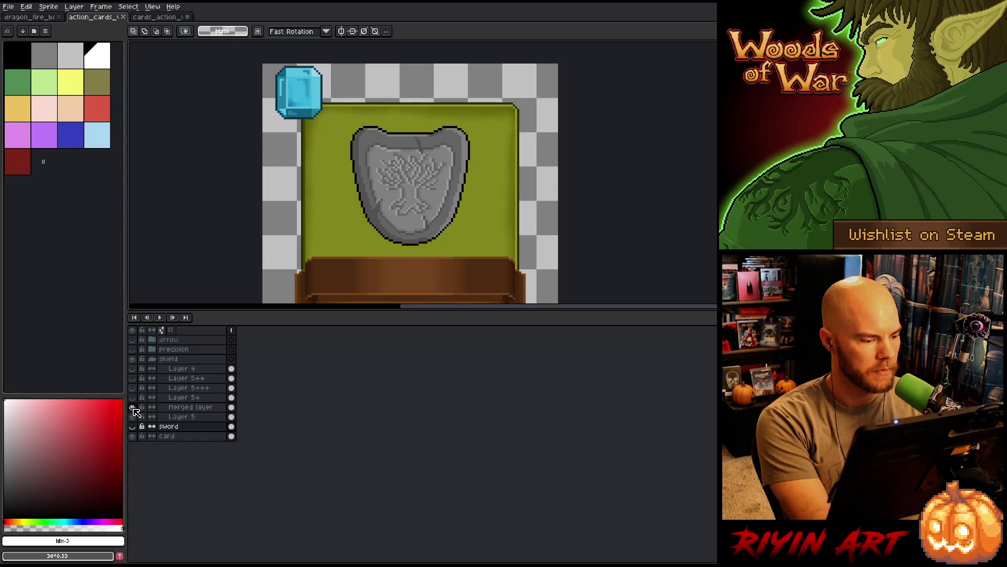
pyautogui.click(134, 408)
pyautogui.click(133, 408)
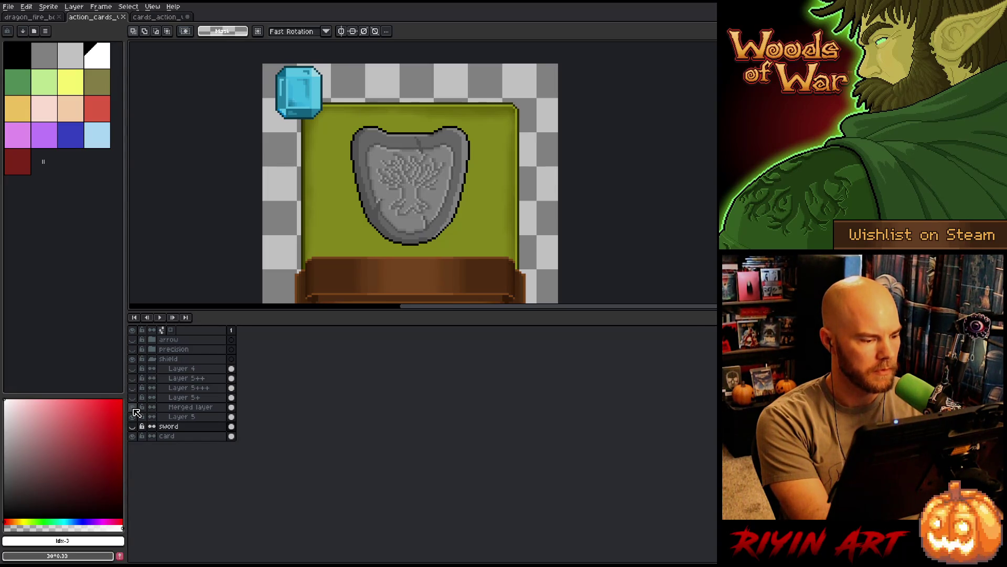
pyautogui.click(176, 409)
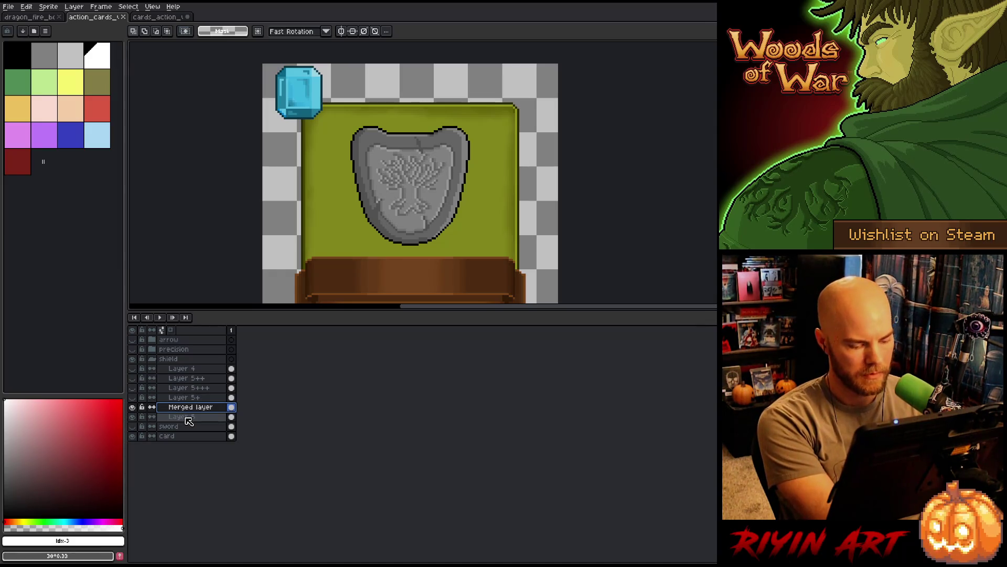
pyautogui.hotkey('ctrl', 'e')
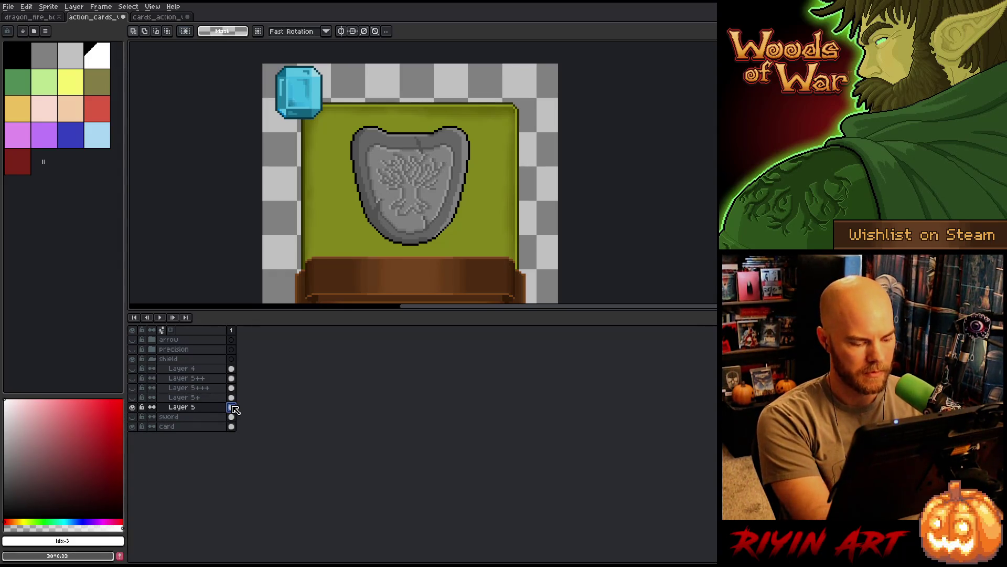
# Erase the green scribble from Layer 15's cel on frame 28 of the card sheet
pyautogui.click(158, 19)
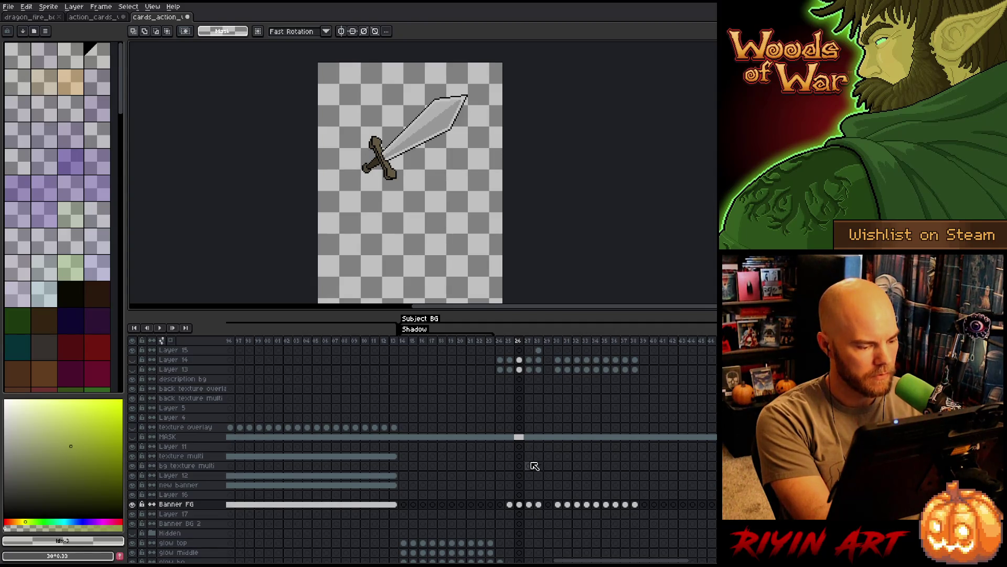
pyautogui.click(528, 505)
pyautogui.click(539, 504)
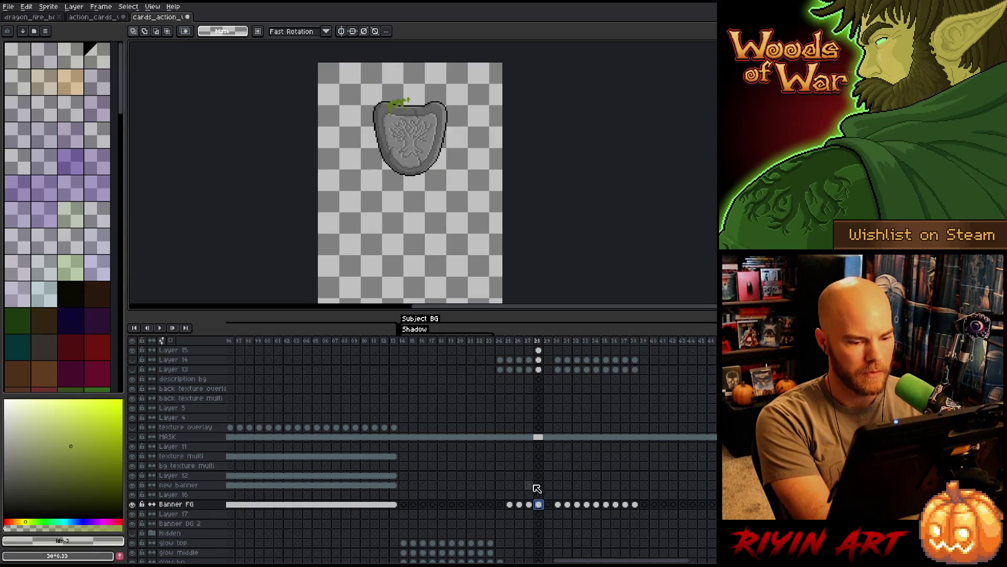
pyautogui.click(539, 350)
pyautogui.press('Delete')
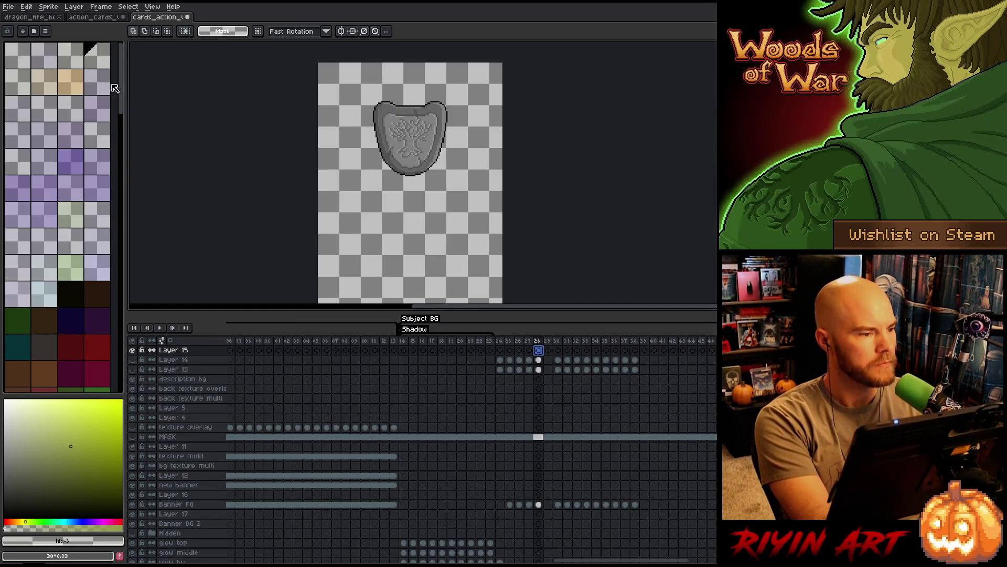
pyautogui.click(101, 19)
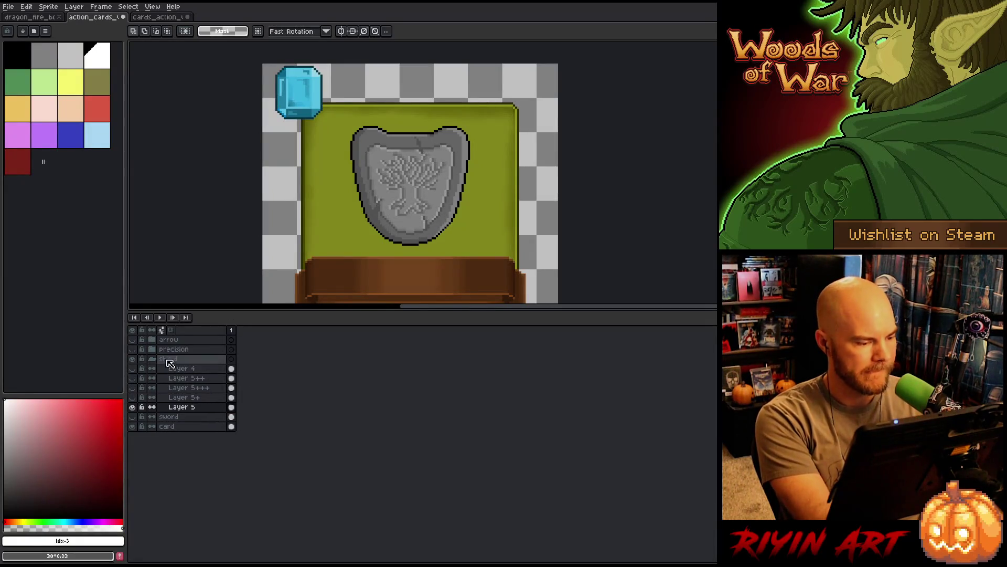
# Hide the shield and card background, show the precision target alone, and select all
pyautogui.click(134, 360)
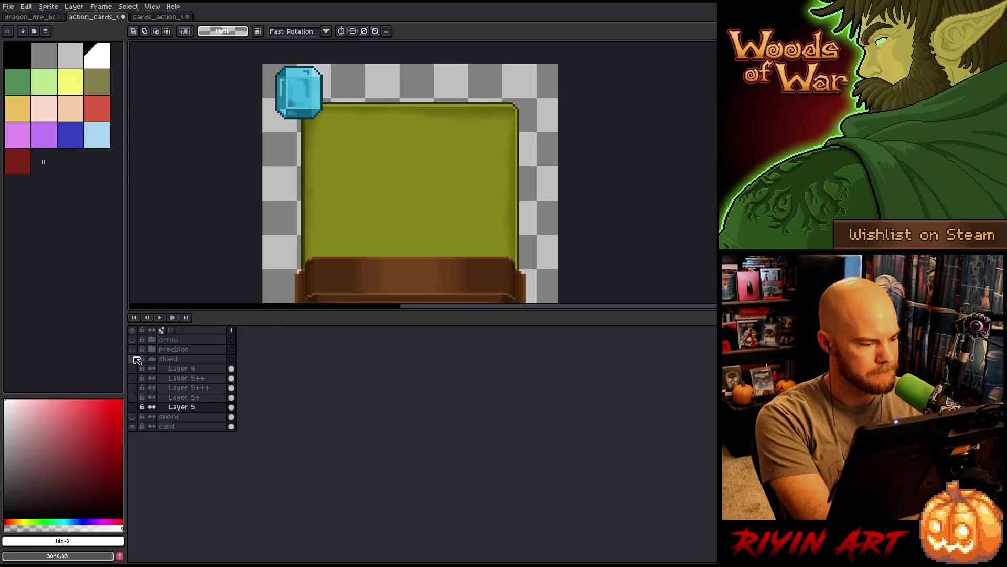
pyautogui.click(133, 350)
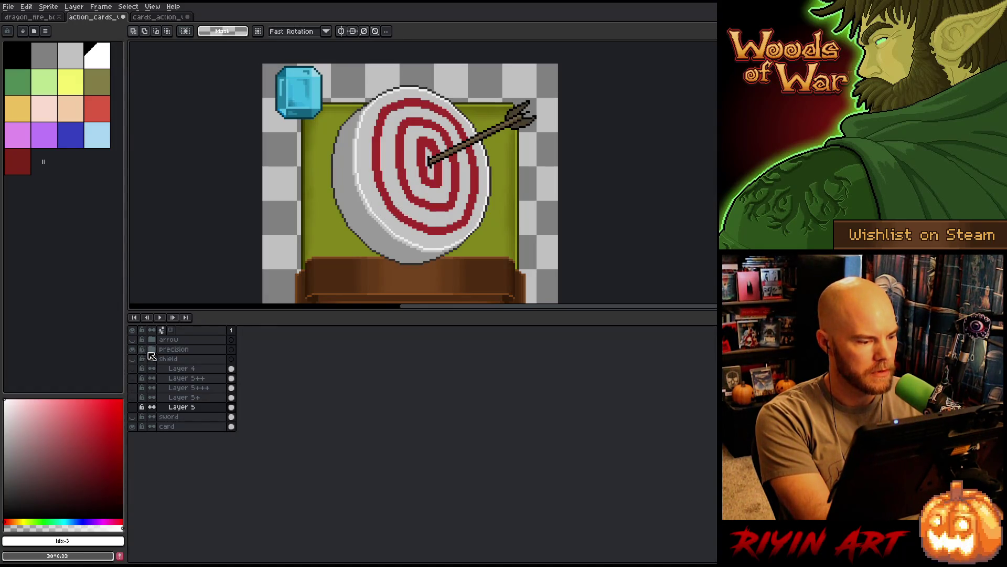
pyautogui.click(152, 350)
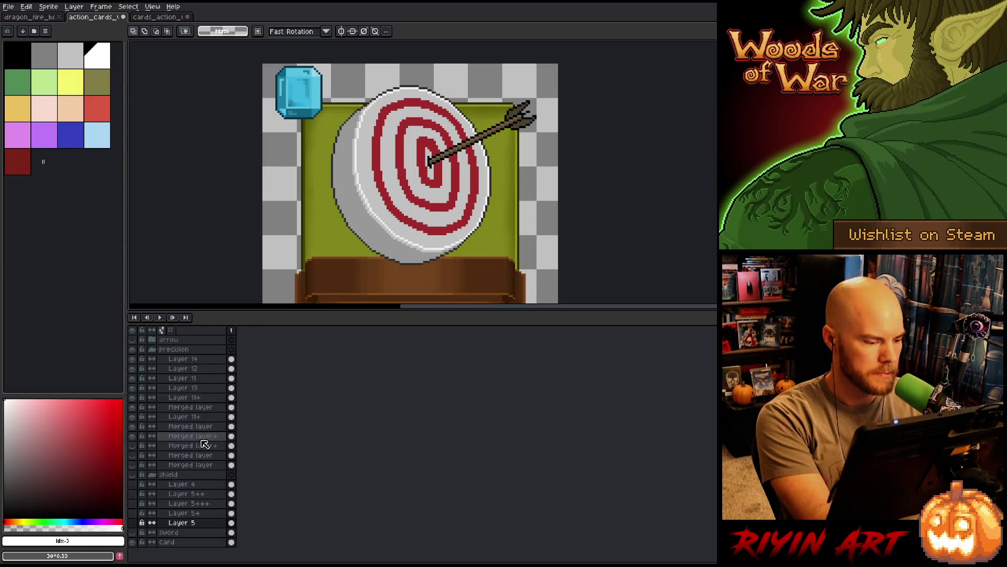
pyautogui.click(133, 542)
pyautogui.hotkey('ctrl', 'a')
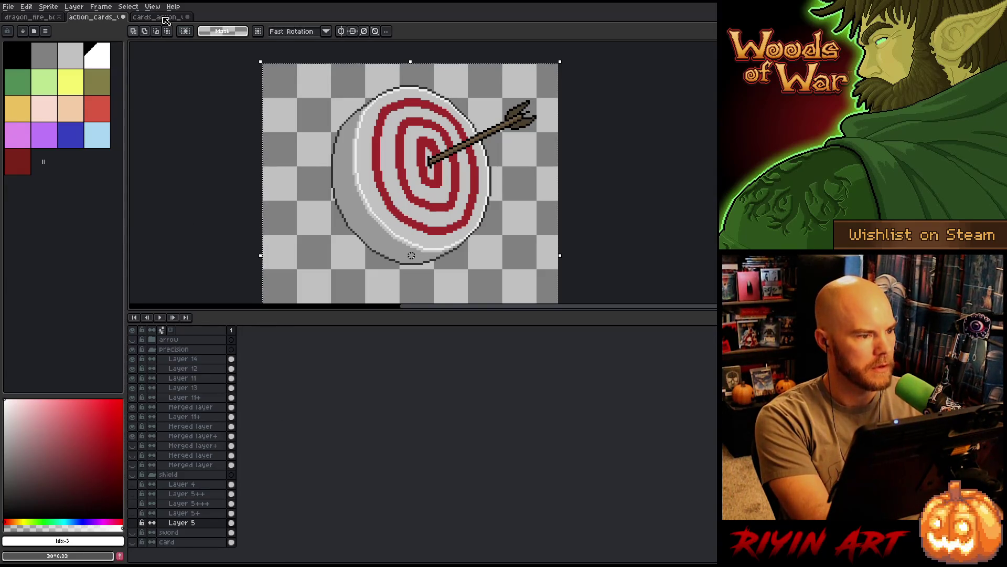
# Paste the target artwork into Banner FG frame 29 of the card sheet
pyautogui.click(160, 17)
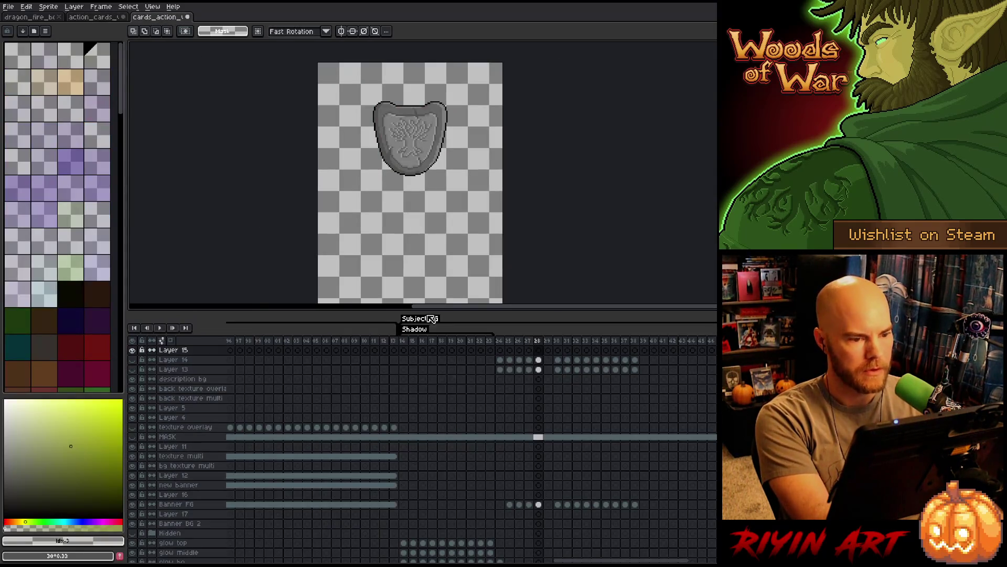
pyautogui.click(549, 505)
pyautogui.hotkey('ctrl', 'v')
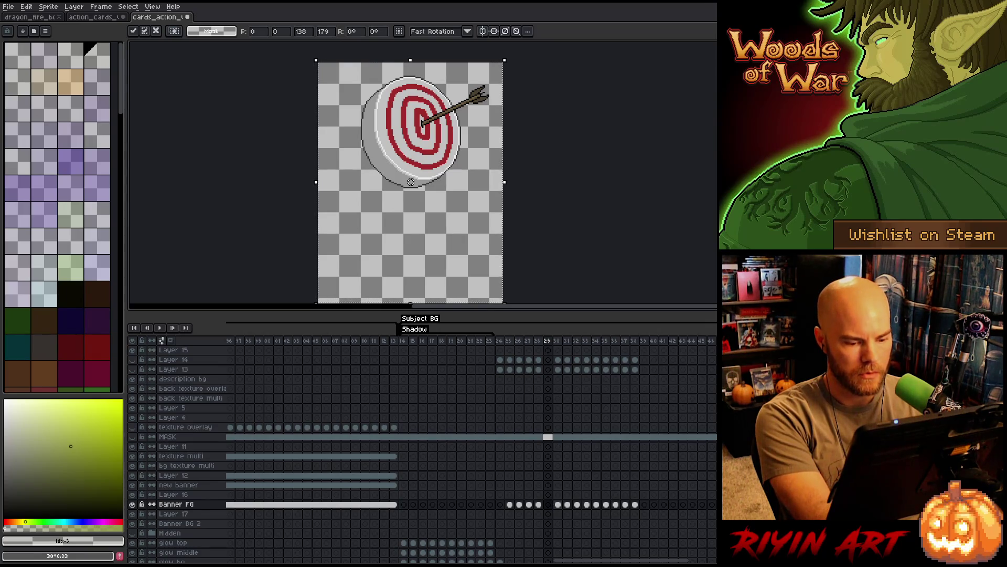
pyautogui.click(558, 505)
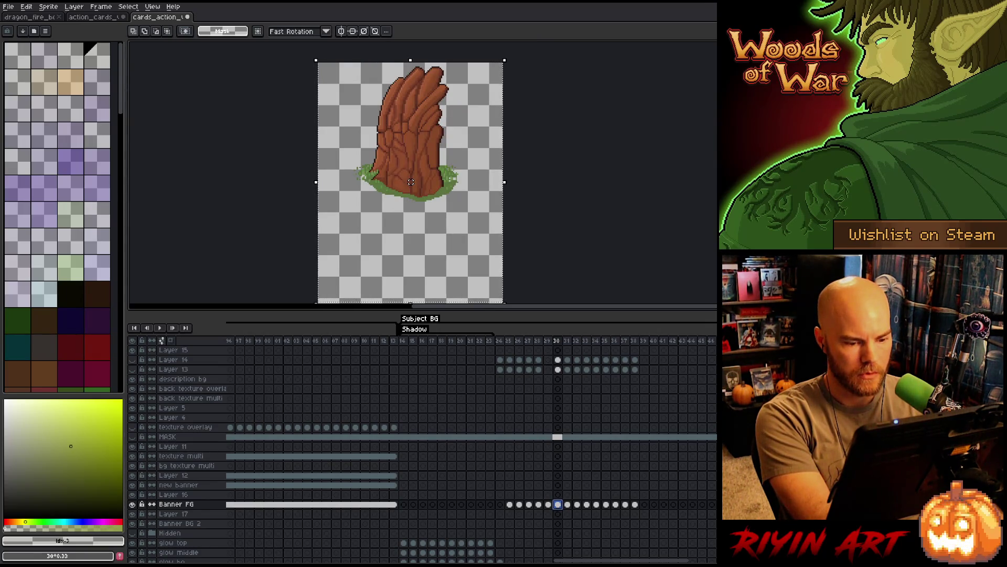
# Clear Banner FG frames 30–38, review frames 24–29, and return to action_cards
pyautogui.click(567, 505)
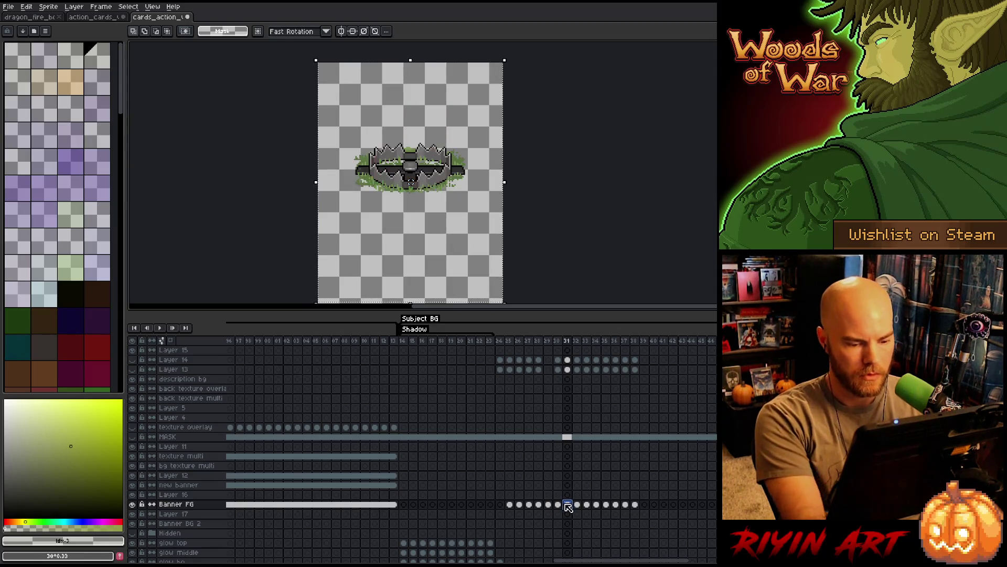
pyautogui.click(557, 505)
pyautogui.moveTo(558, 505); pyautogui.dragTo(635, 505)
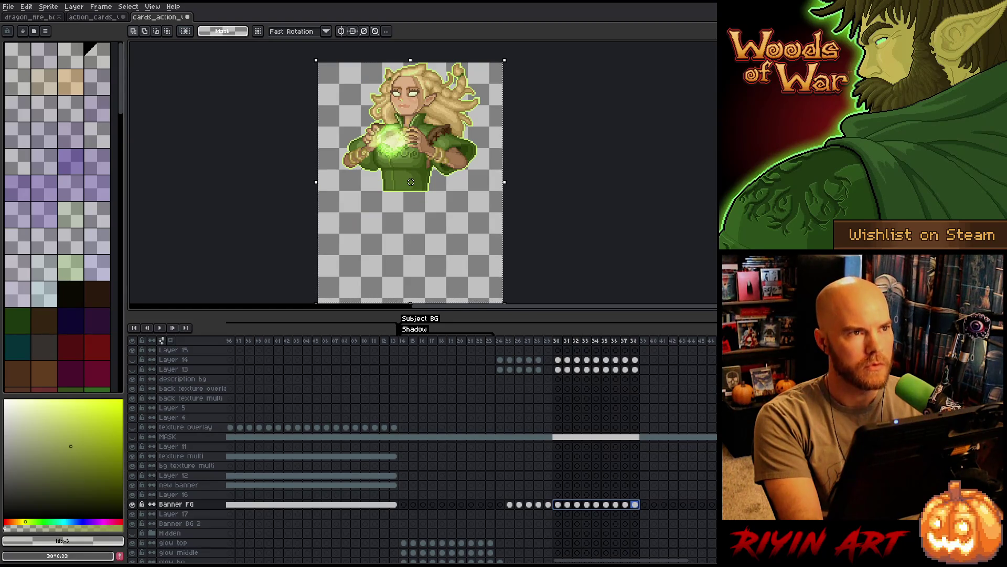
pyautogui.press('Delete')
pyautogui.click(549, 505)
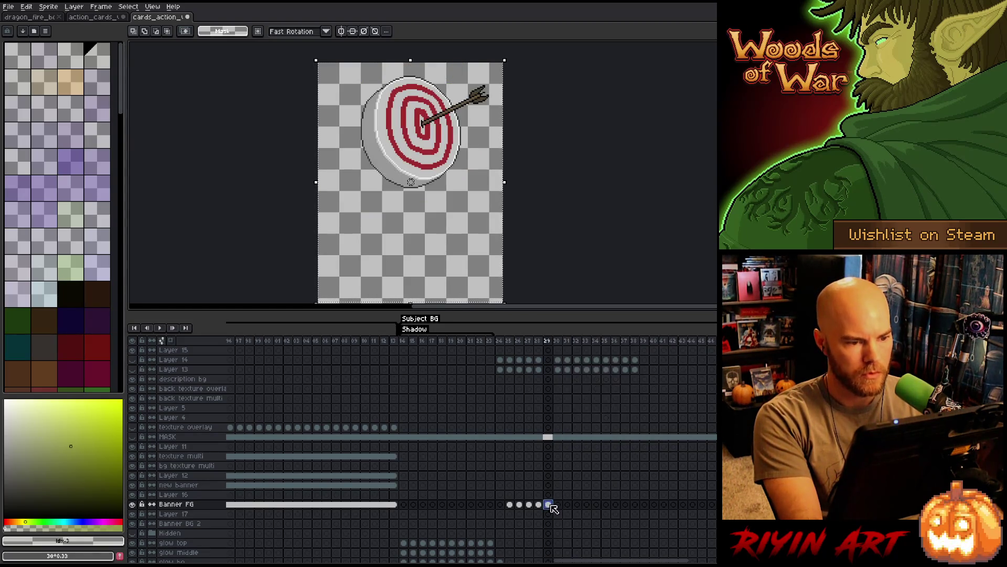
pyautogui.click(500, 341)
pyautogui.moveTo(500, 341); pyautogui.dragTo(548, 341)
pyautogui.click(546, 347)
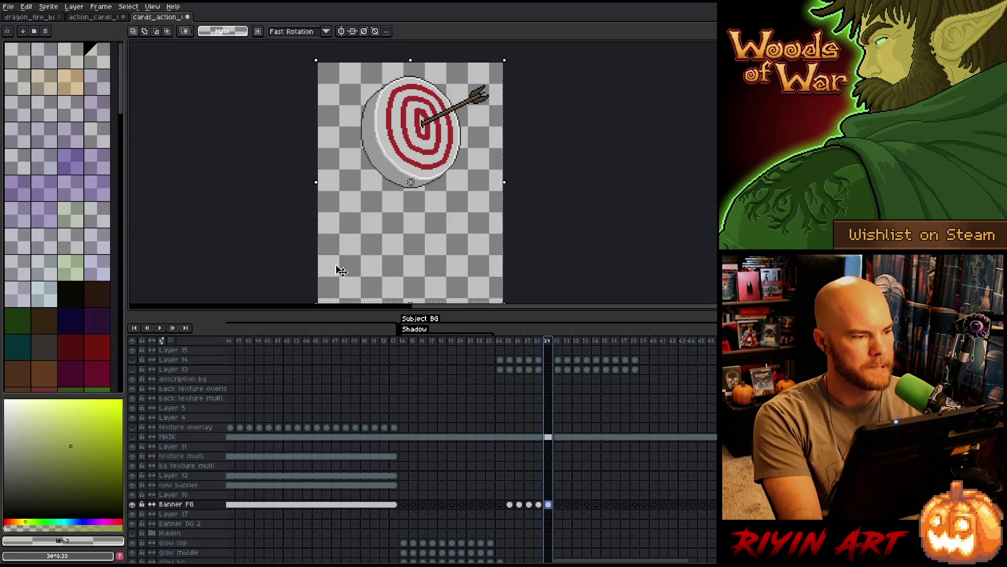
pyautogui.click(95, 18)
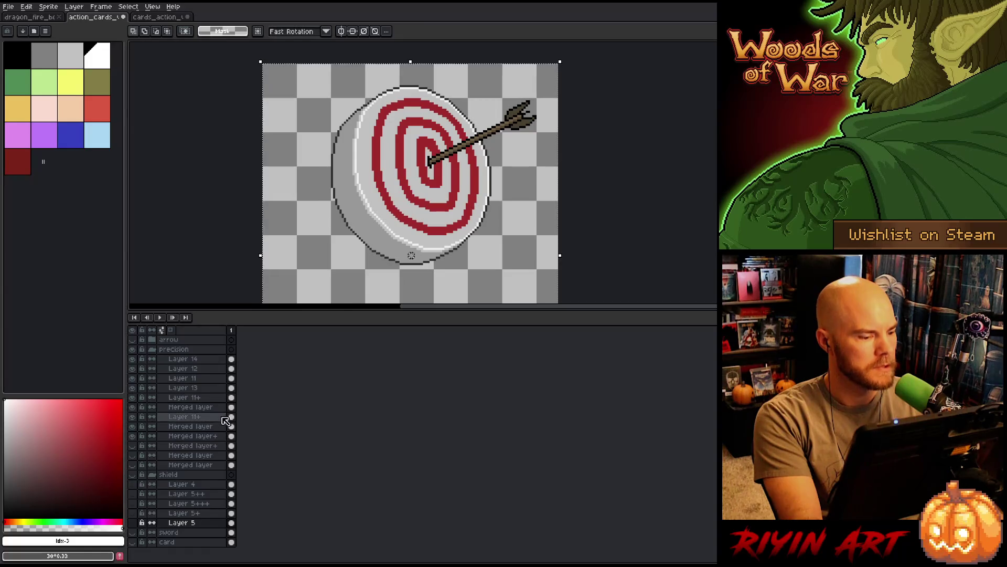
# Collapse and hide the precision group, showing only the arrow artwork
pyautogui.click(152, 350)
pyautogui.click(134, 350)
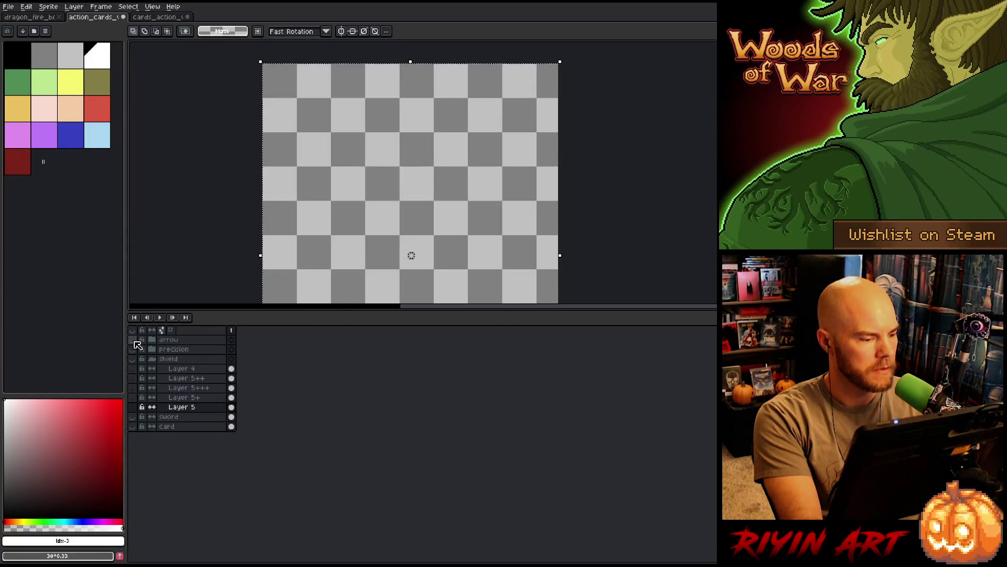
pyautogui.click(135, 340)
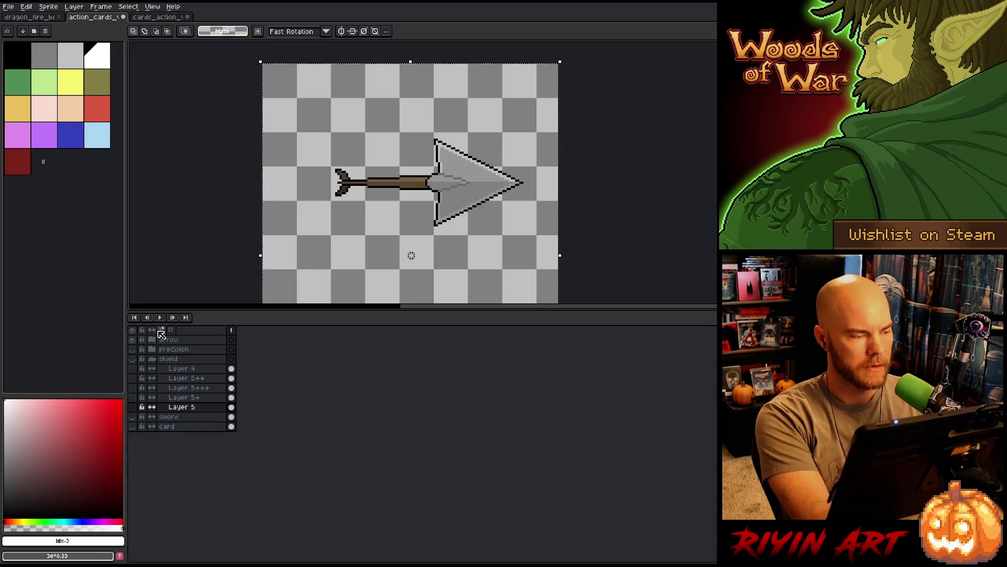
# Paste the arrow into Banner FG of the card sheet, placing it on frame 31
pyautogui.click(159, 19)
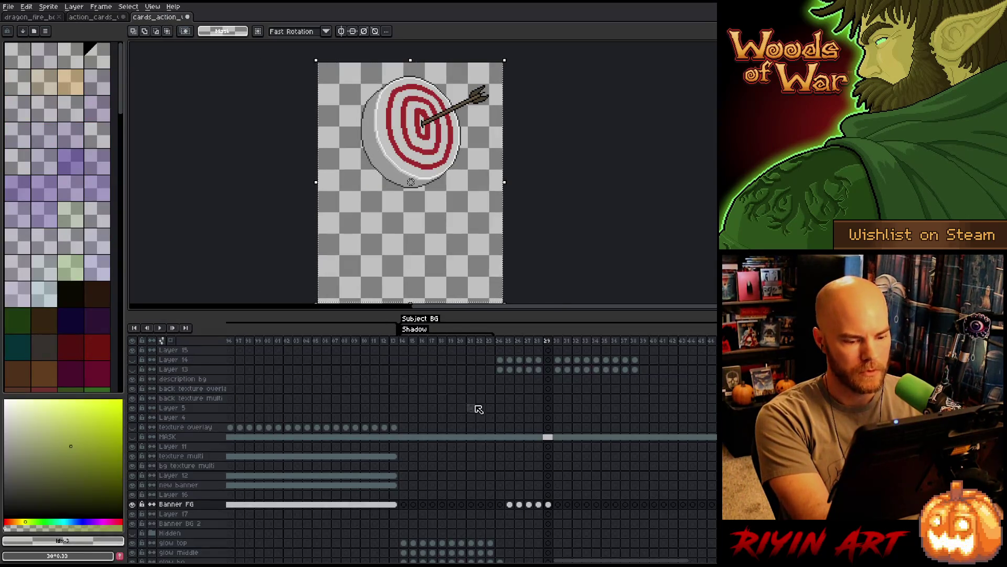
pyautogui.click(560, 505)
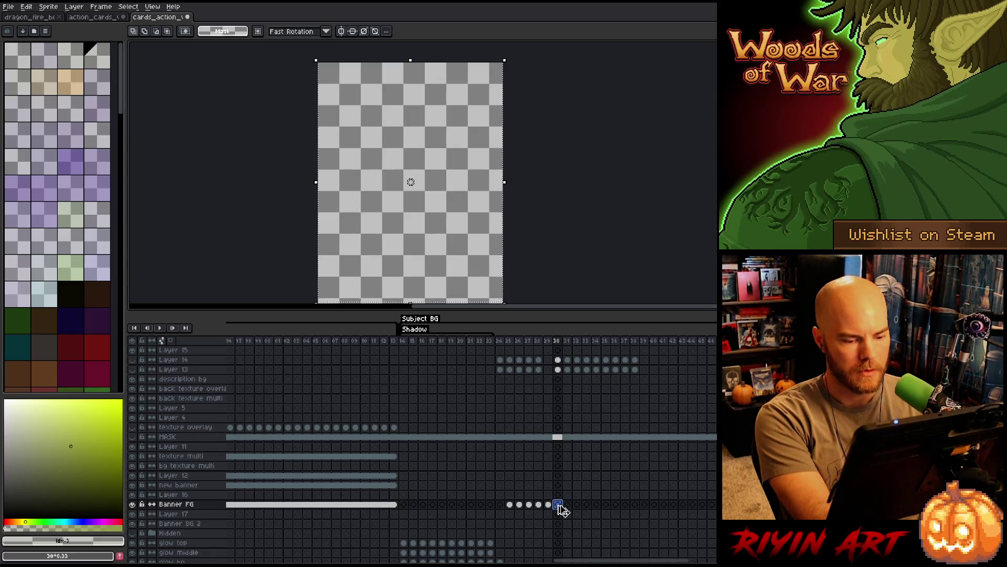
pyautogui.hotkey('ctrl', 'v')
pyautogui.press('.')
pyautogui.hotkey('ctrl', 'v')
pyautogui.moveTo(198, 370); pyautogui.dragTo(198, 360)
pyautogui.moveTo(569, 560); pyautogui.dragTo(242, 560)
pyautogui.hscroll(10, 472, 446)
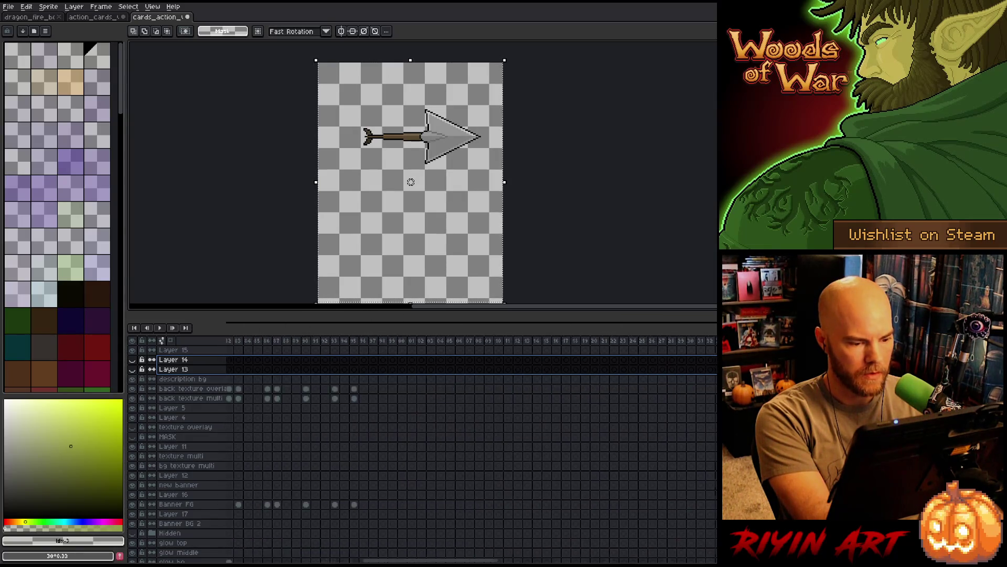
pyautogui.hscroll(-6, 462, 345)
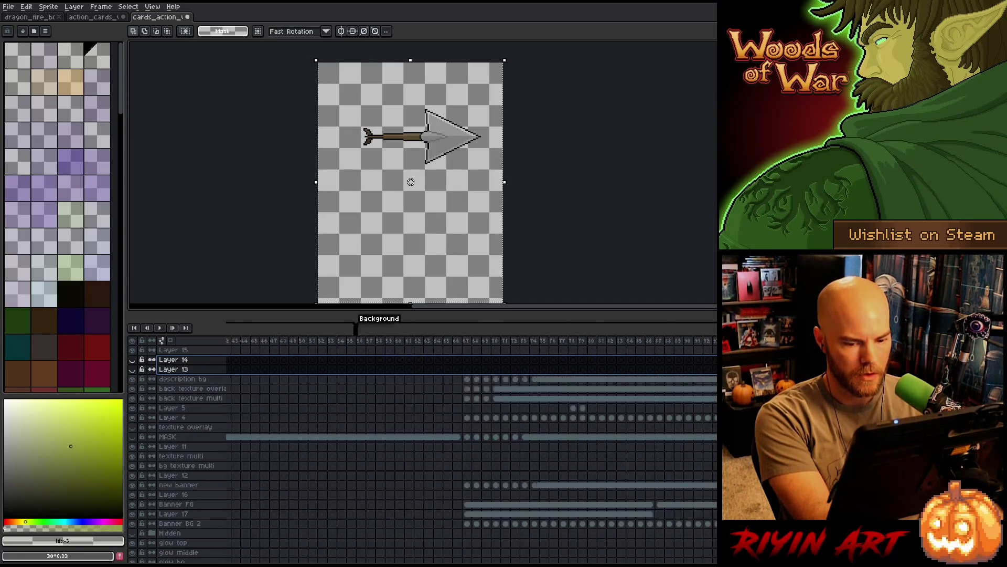
# Show Layer 4 on frame 67 and insert duplicated frames after frames 67 and 71
pyautogui.click(462, 342)
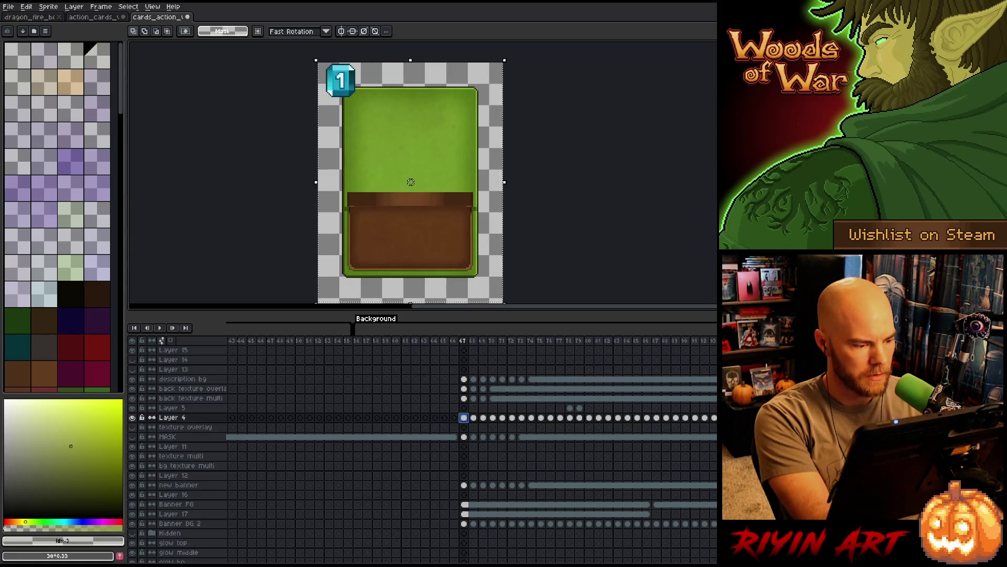
pyautogui.click(132, 417)
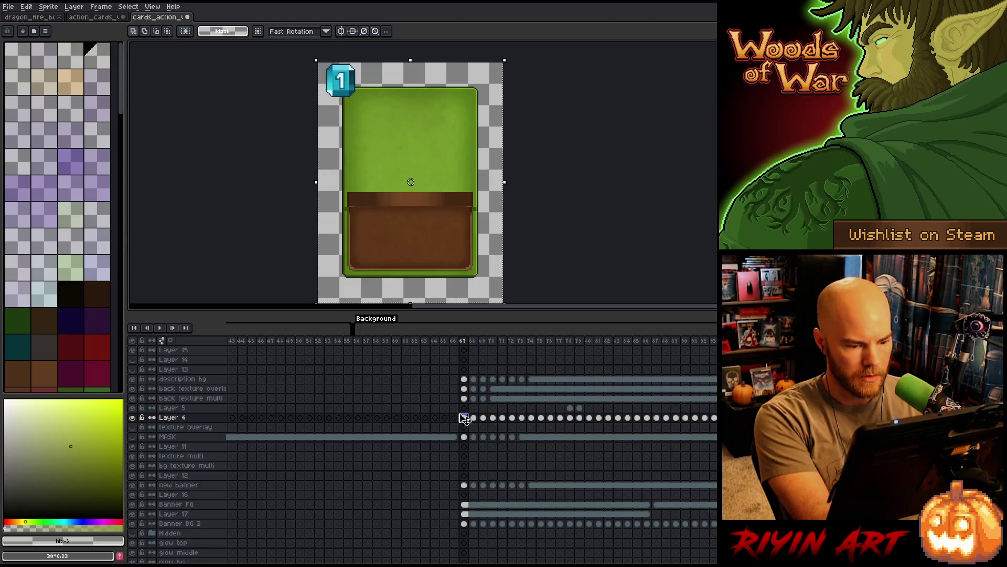
pyautogui.hotkey('alt', 'n')
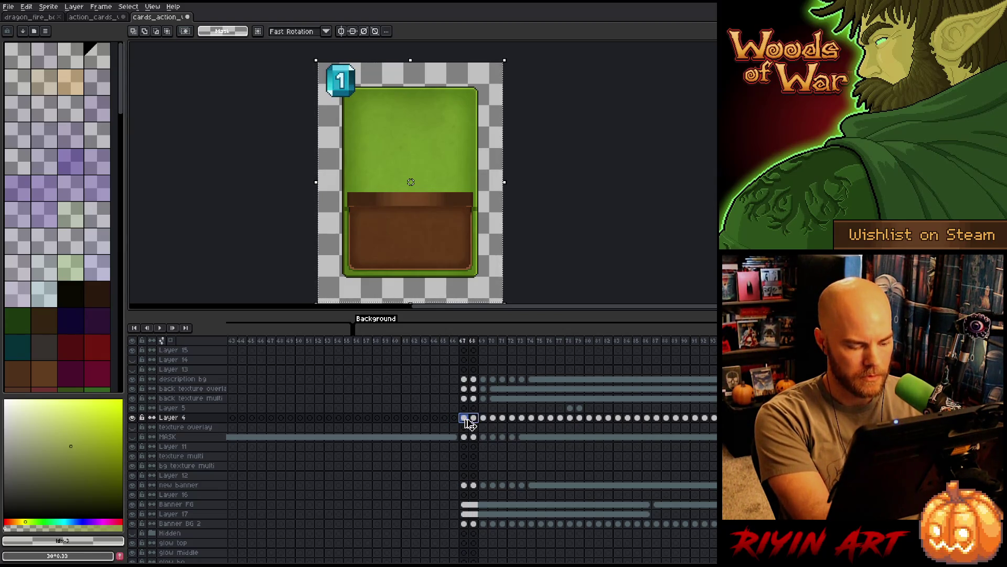
pyautogui.hotkey('alt', 'n')
pyautogui.press('Right')
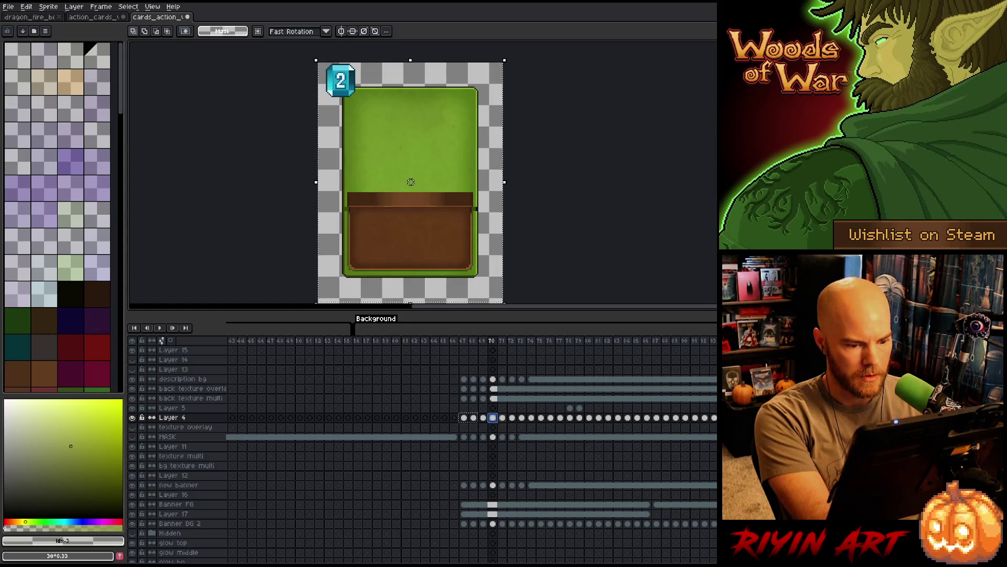
pyautogui.click(502, 417)
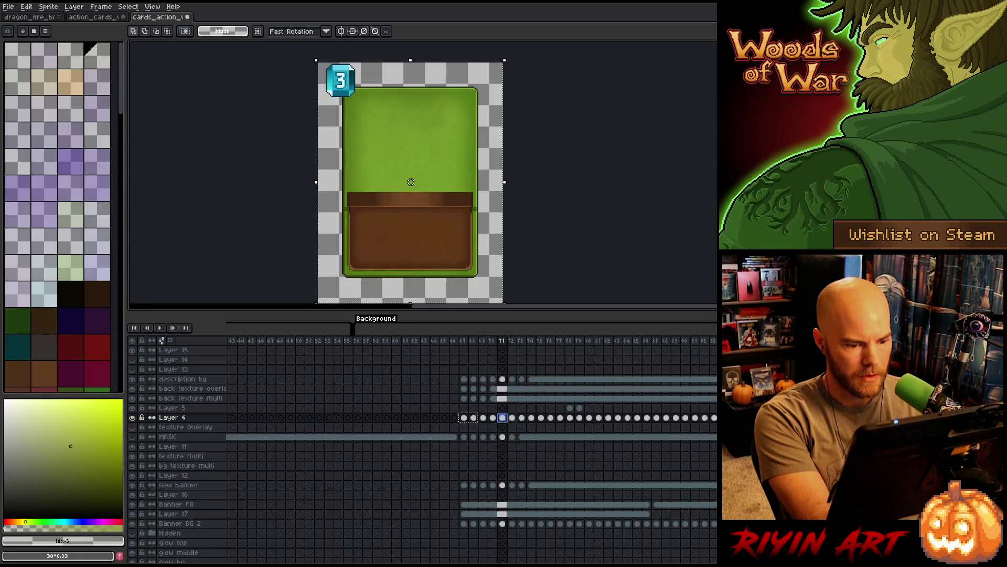
pyautogui.hotkey('alt', 'n')
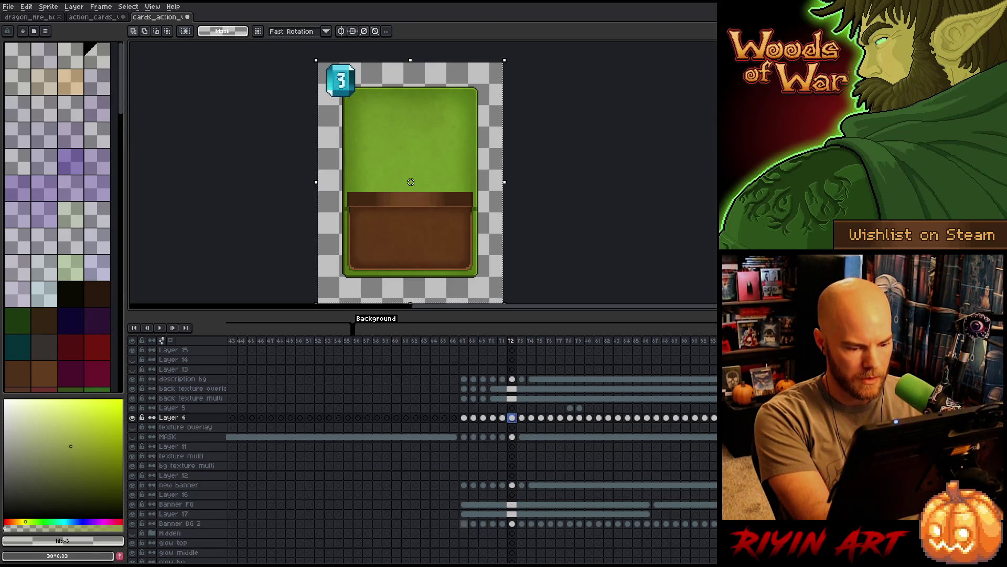
# Copy the Banner BG 2 cels of frames 67–68, then check frames 71–73 and 67–76
pyautogui.moveTo(464, 523); pyautogui.dragTo(473, 523)
pyautogui.hotkey('ctrl', 'c')
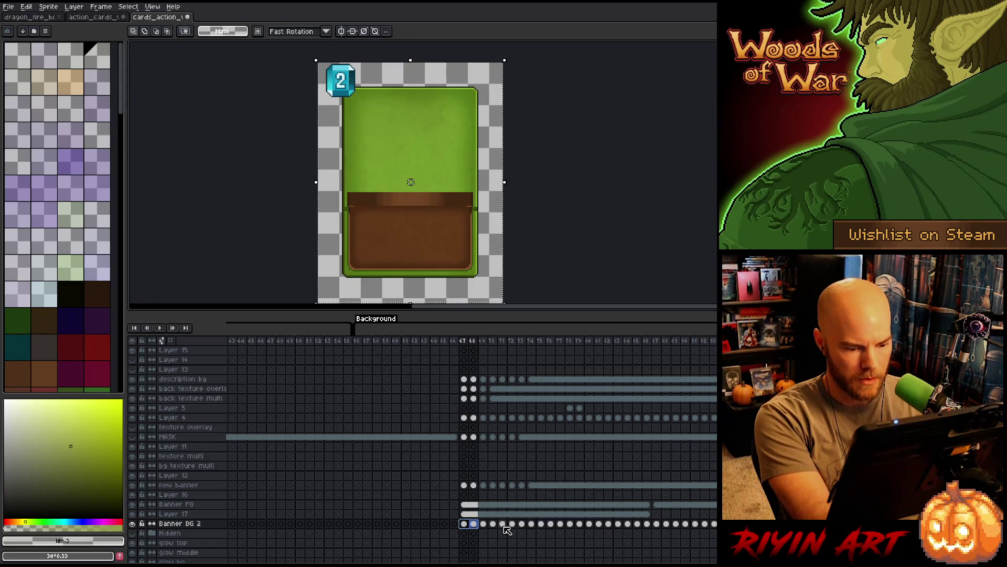
pyautogui.click(503, 523)
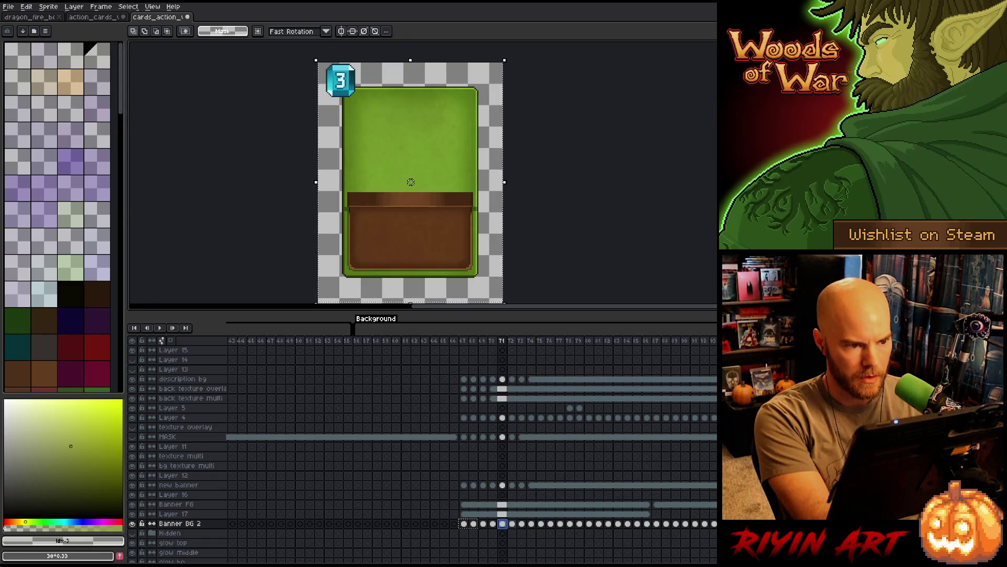
pyautogui.click(512, 524)
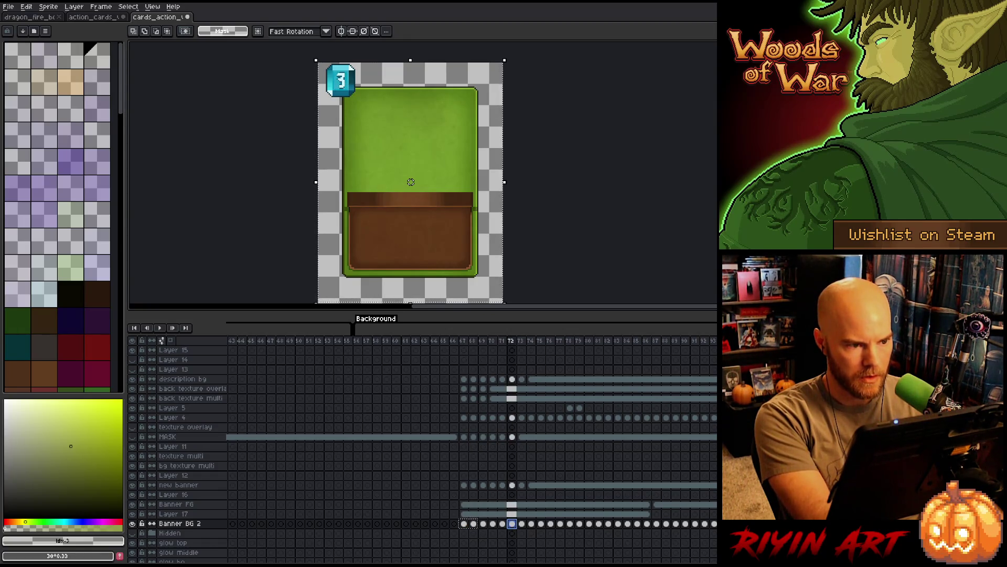
pyautogui.click(521, 524)
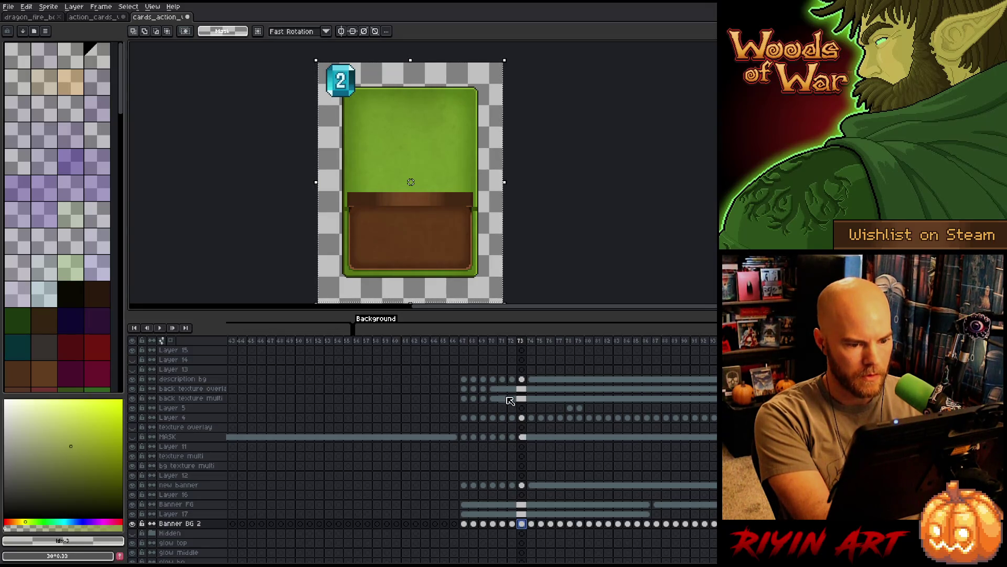
pyautogui.moveTo(464, 341); pyautogui.dragTo(553, 351)
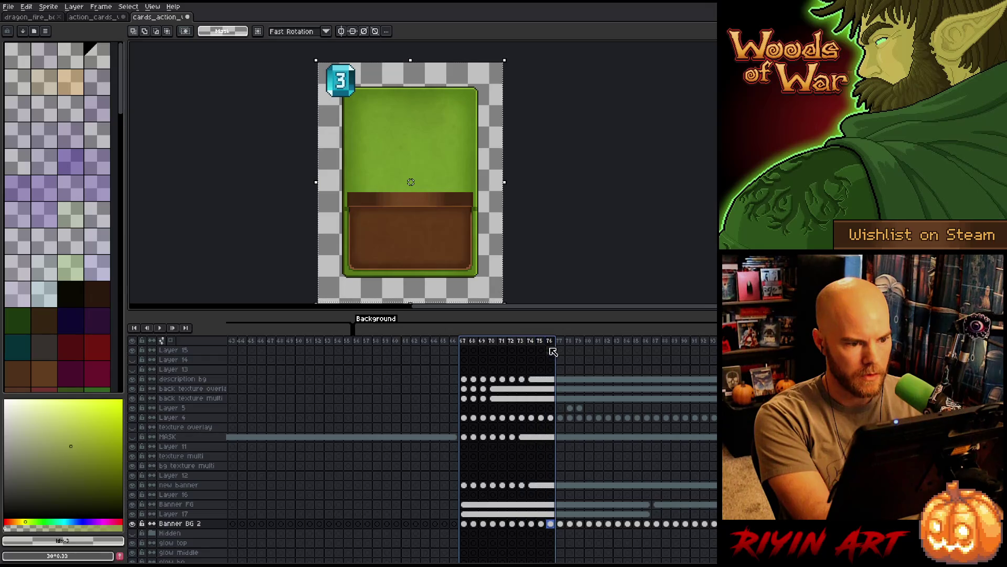
pyautogui.hscroll(10, 617, 559)
pyautogui.hscroll(-10, 616, 559)
# Browse frames 24–30 and 54–59, then select frames 83–97 in the Fire section
pyautogui.moveTo(596, 341); pyautogui.dragTo(659, 341)
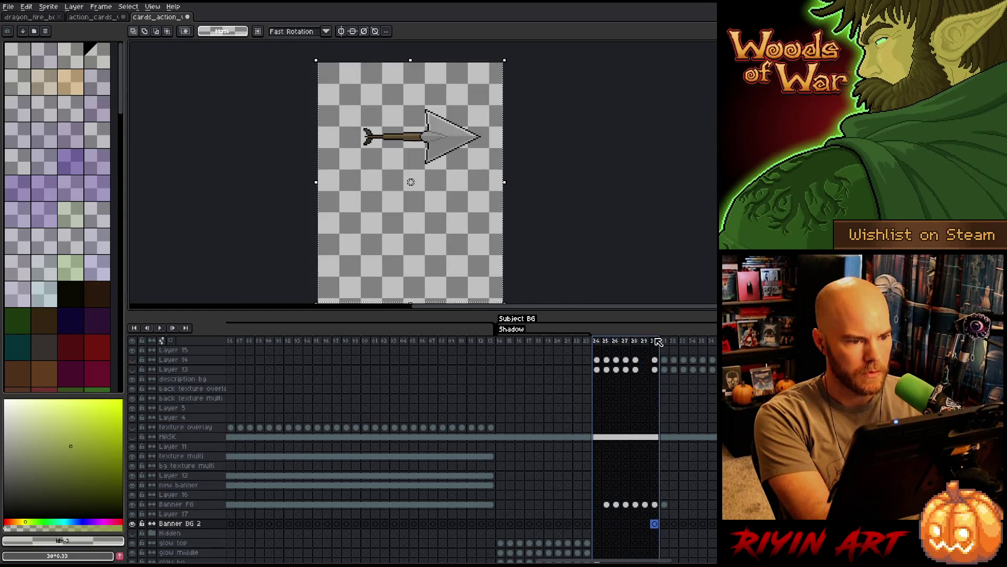
pyautogui.moveTo(579, 562); pyautogui.dragTo(484, 562)
pyautogui.moveTo(463, 342)
pyautogui.mouseDown()
pyautogui.moveTo(717, 342)
pyautogui.moveTo(522, 342)
pyautogui.mouseUp()
pyautogui.moveTo(556, 561); pyautogui.dragTo(418, 561)
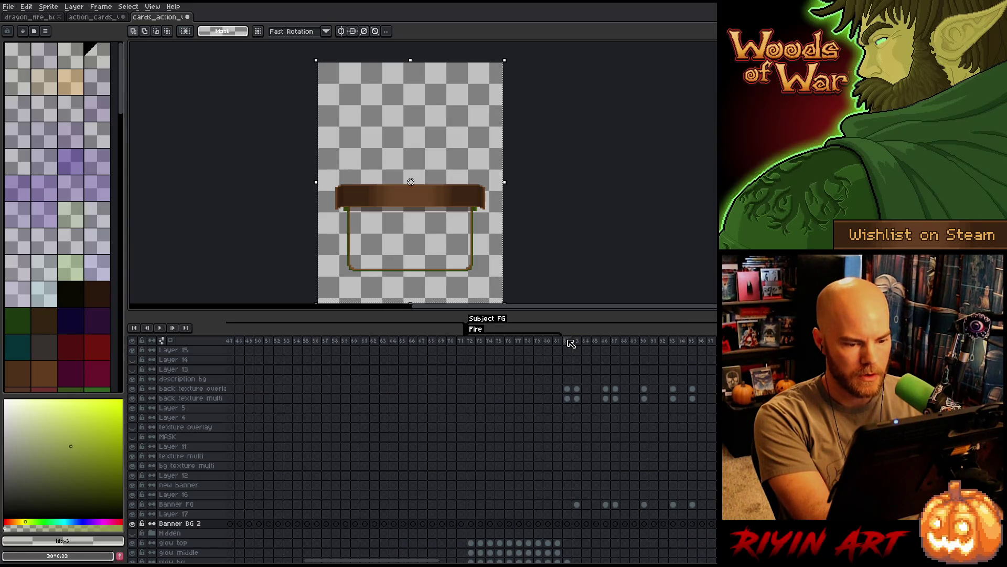
pyautogui.click(569, 341)
pyautogui.click(578, 341)
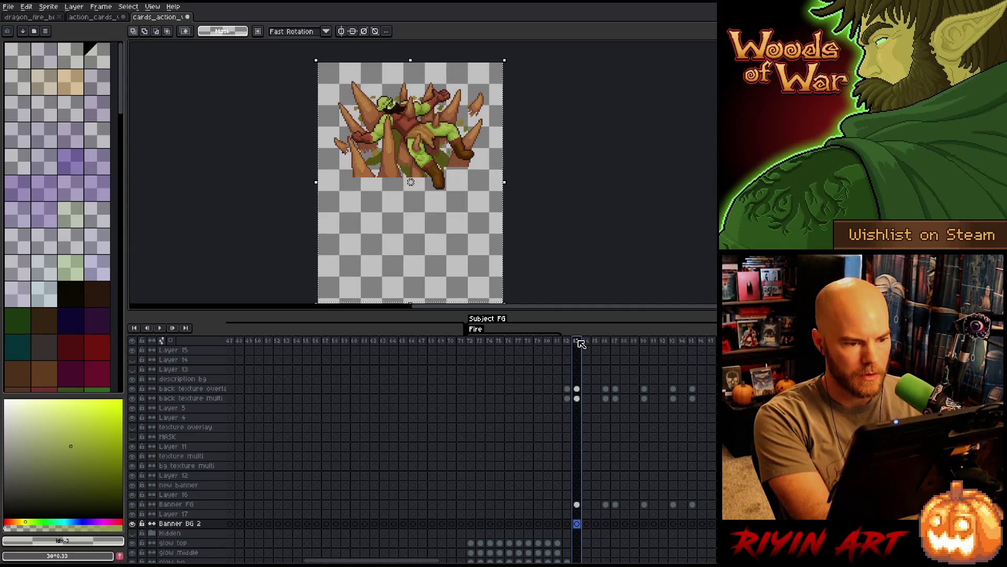
pyautogui.moveTo(581, 344); pyautogui.dragTo(712, 341)
pyautogui.click(705, 369)
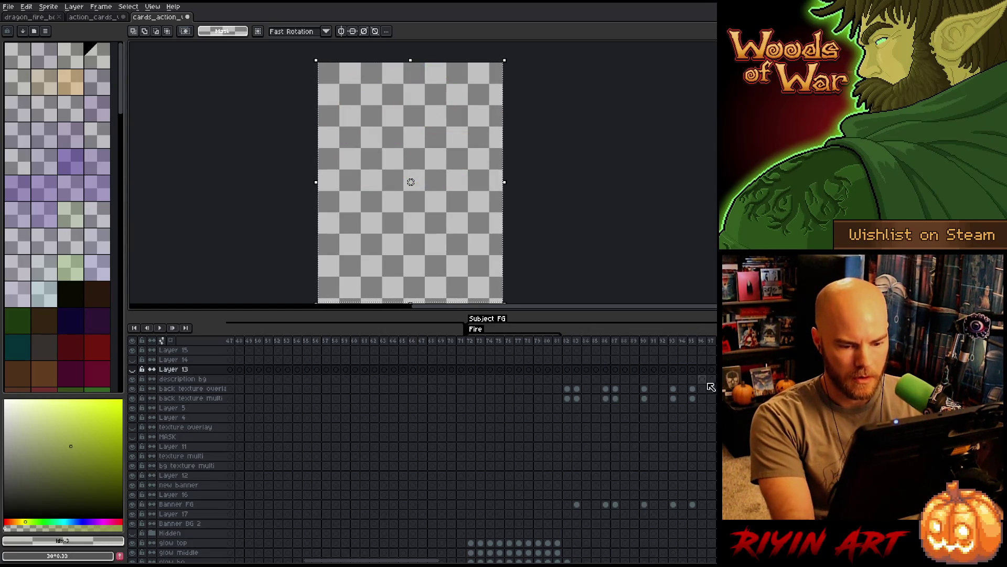
# Delete the stray back-texture cels past frame 83
pyautogui.moveTo(706, 392)
pyautogui.mouseDown()
pyautogui.moveTo(643, 504)
pyautogui.moveTo(580, 507)
pyautogui.mouseUp()
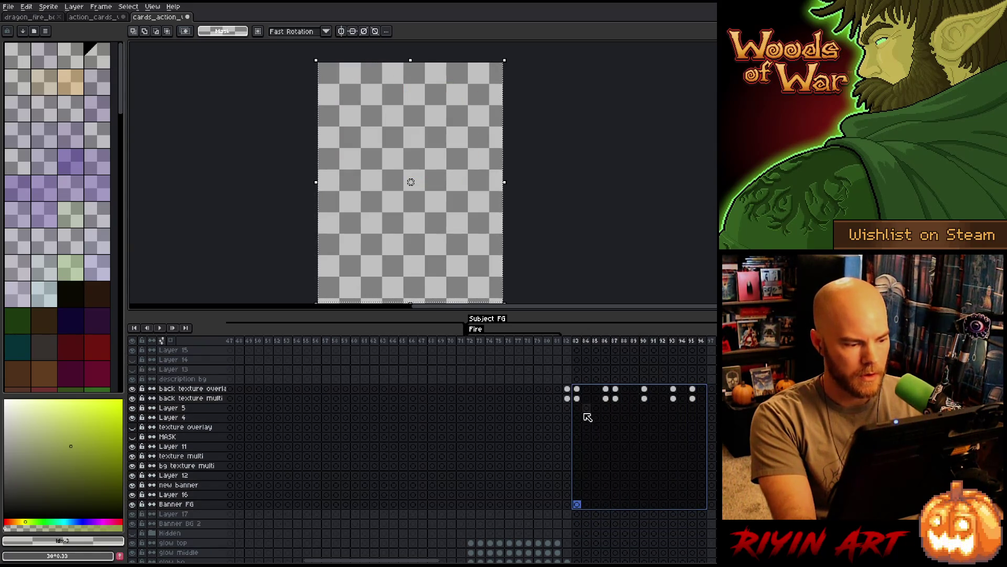
pyautogui.moveTo(693, 389); pyautogui.dragTo(581, 400)
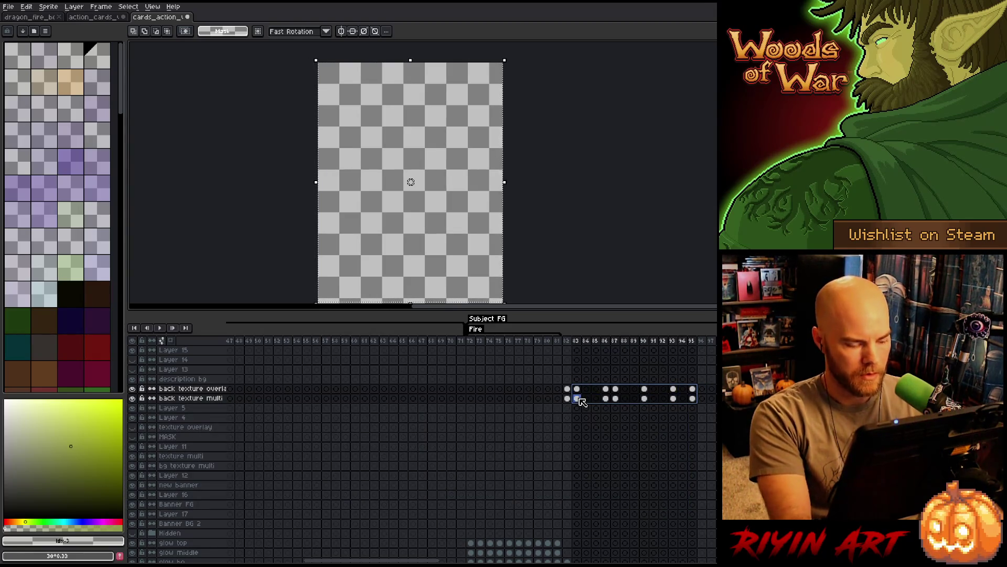
pyautogui.hotkey('ctrl', 'd')
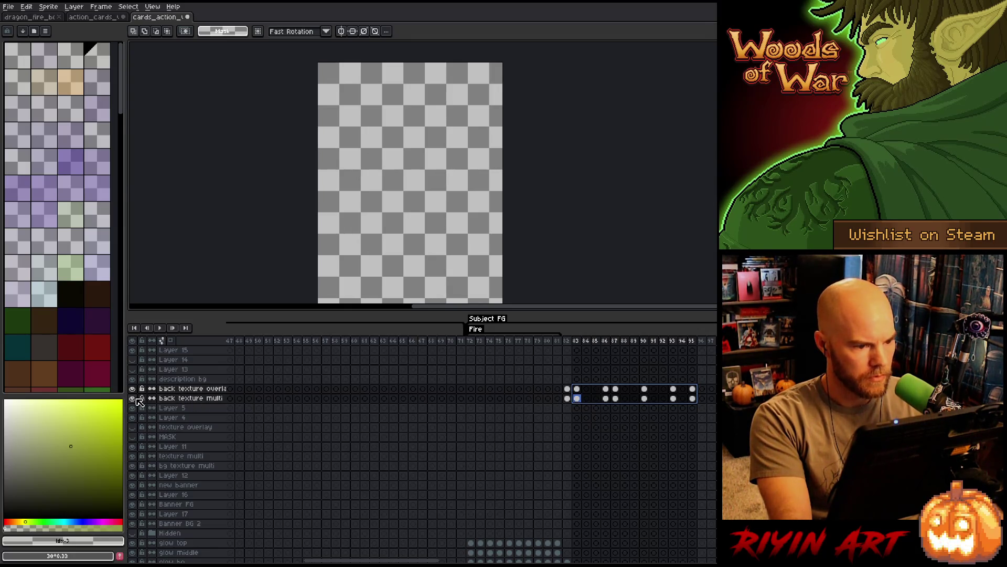
pyautogui.click(577, 399)
pyautogui.moveTo(579, 402)
pyautogui.mouseDown()
pyautogui.moveTo(574, 392)
pyautogui.moveTo(696, 407)
pyautogui.mouseUp()
pyautogui.press('Delete')
pyautogui.press('Delete')
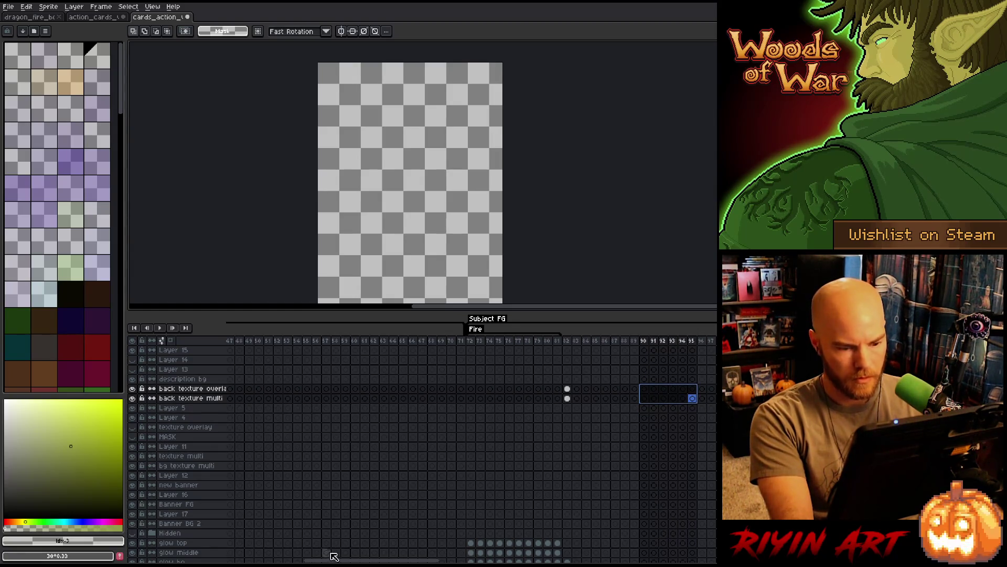
# Clear the cels in frames 13–19 from Layer 4 up to Banner FG
pyautogui.moveTo(336, 560); pyautogui.dragTo(260, 560)
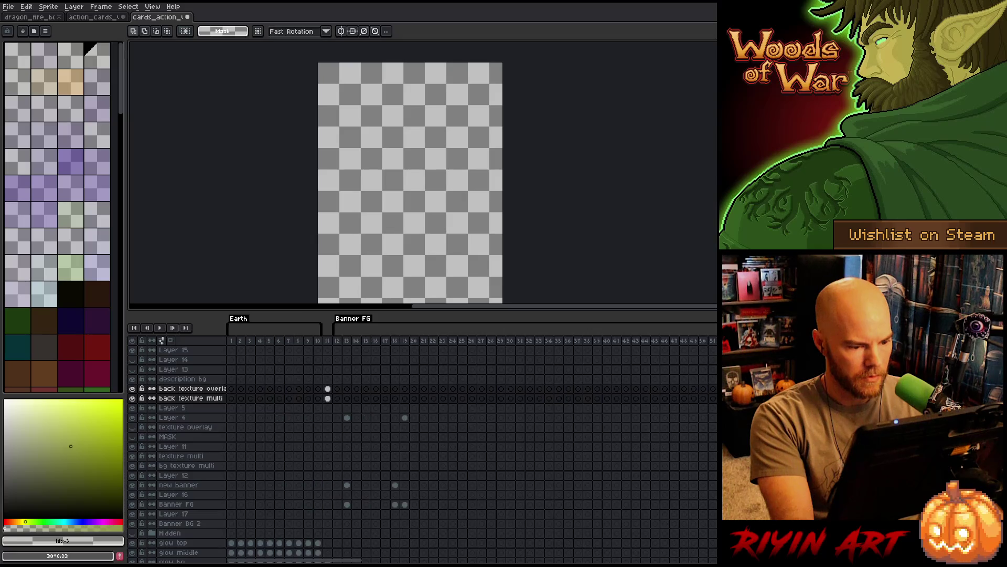
pyautogui.click(347, 342)
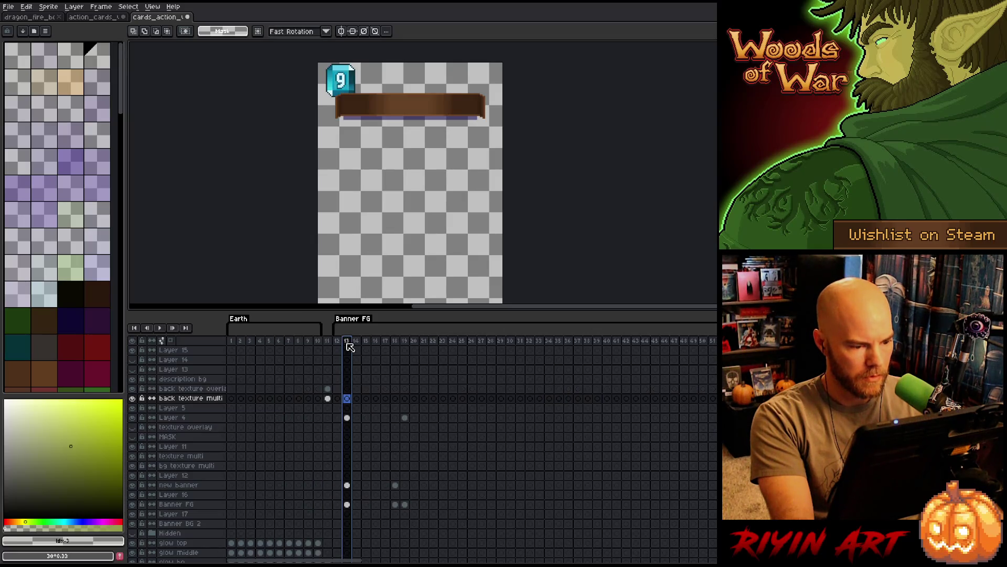
pyautogui.click(406, 418)
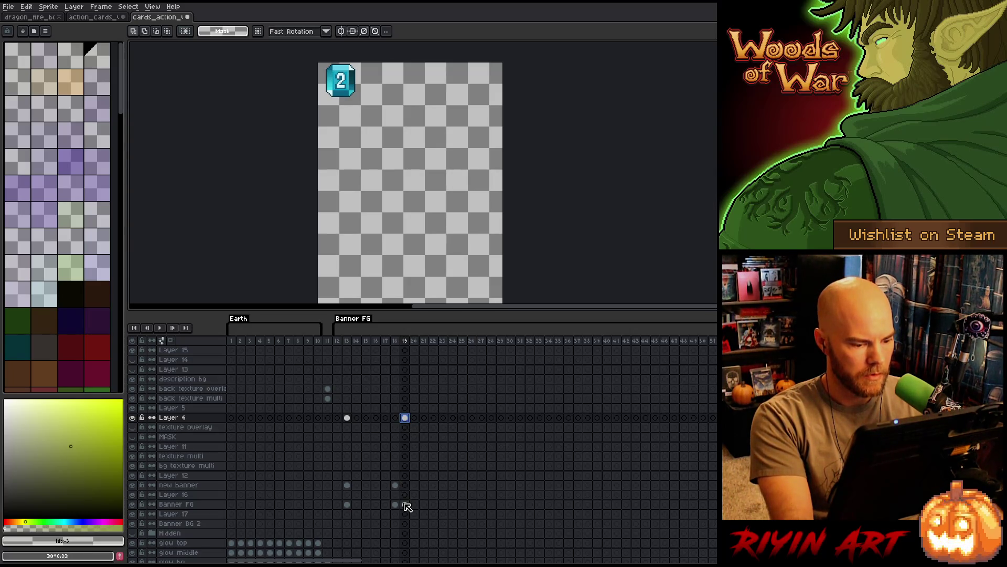
pyautogui.moveTo(408, 507); pyautogui.dragTo(351, 418)
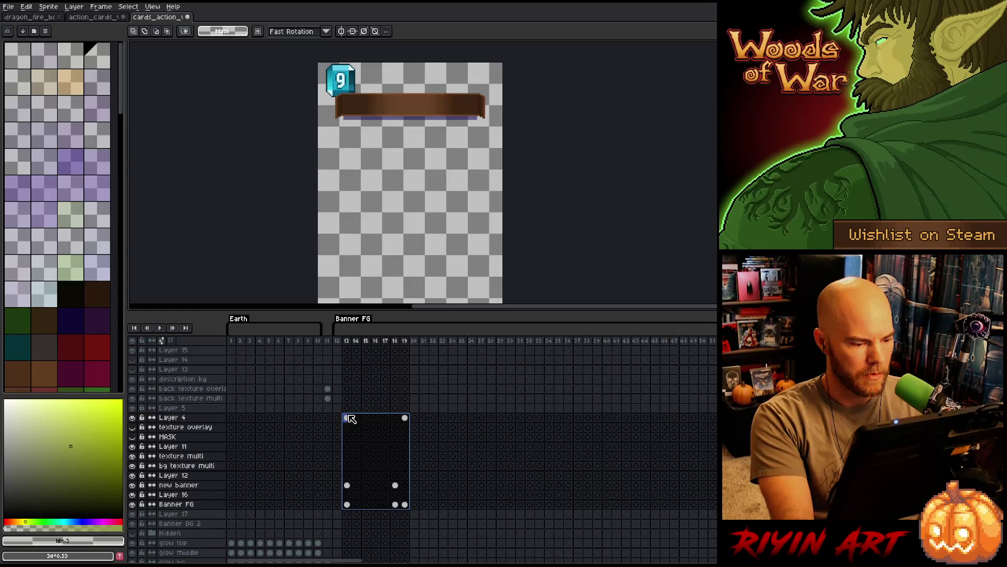
pyautogui.press('Delete')
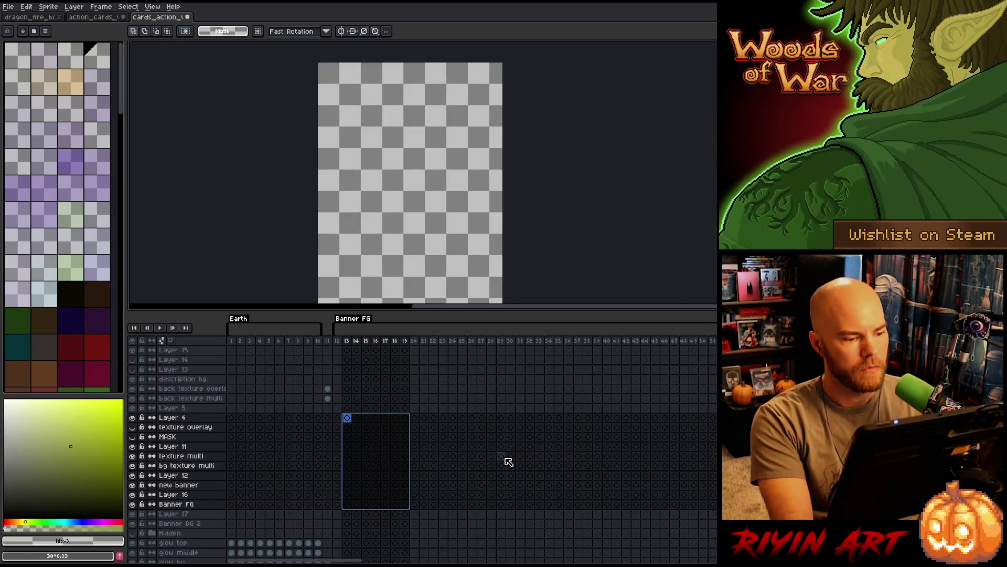
pyautogui.click(502, 456)
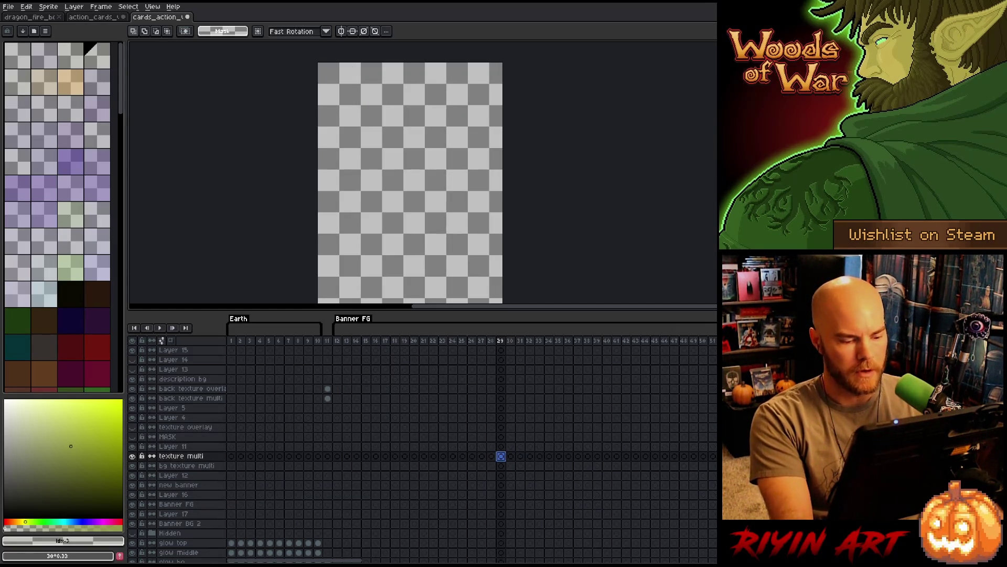
# Play the animation from frame 73 to review the cards, save, and enlarge the canvas area
pyautogui.moveTo(346, 560); pyautogui.dragTo(467, 560)
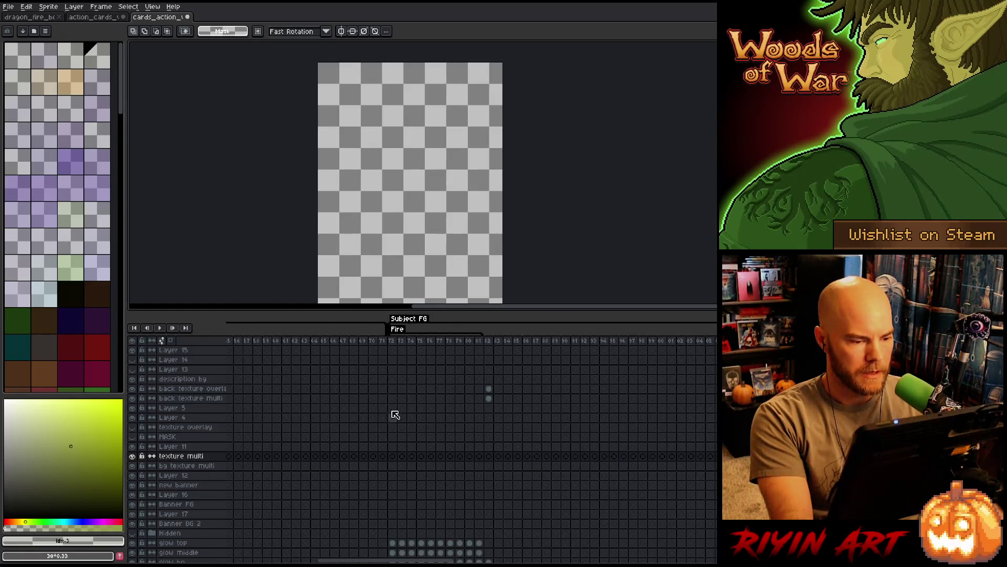
pyautogui.click(400, 342)
pyautogui.press('Return')
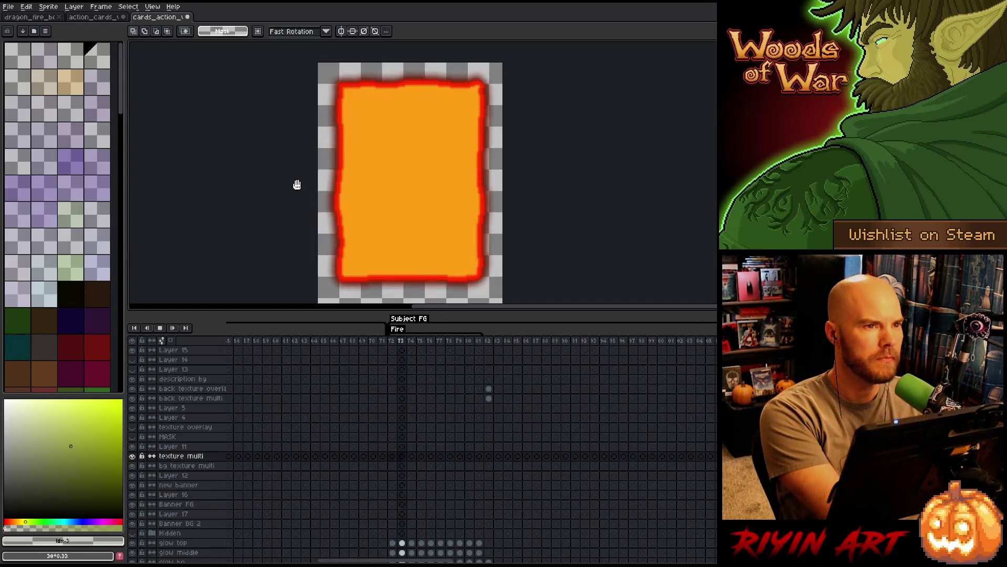
pyautogui.hotkey('ctrl', 's')
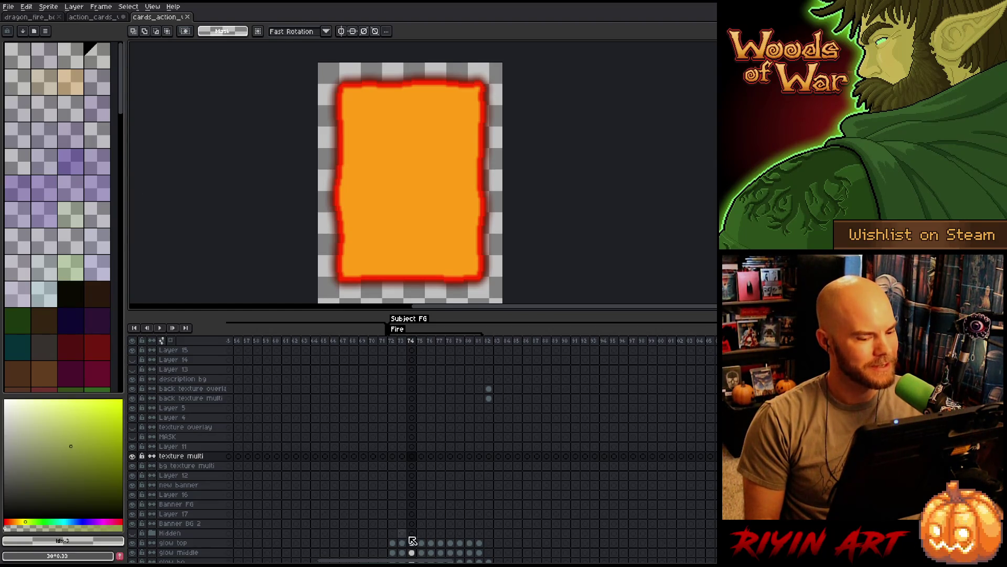
pyautogui.moveTo(456, 561); pyautogui.dragTo(651, 562)
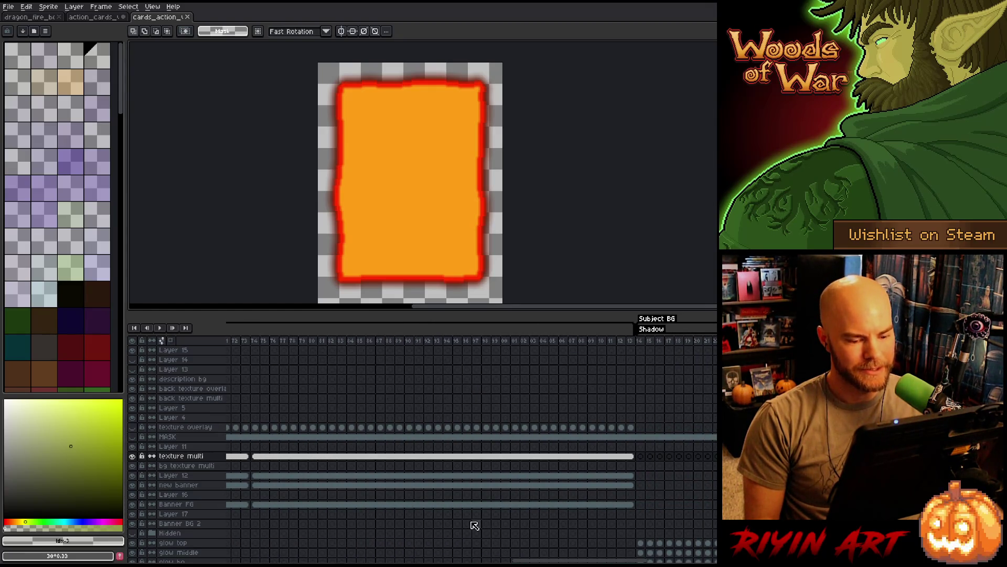
pyautogui.moveTo(587, 560); pyautogui.dragTo(572, 561)
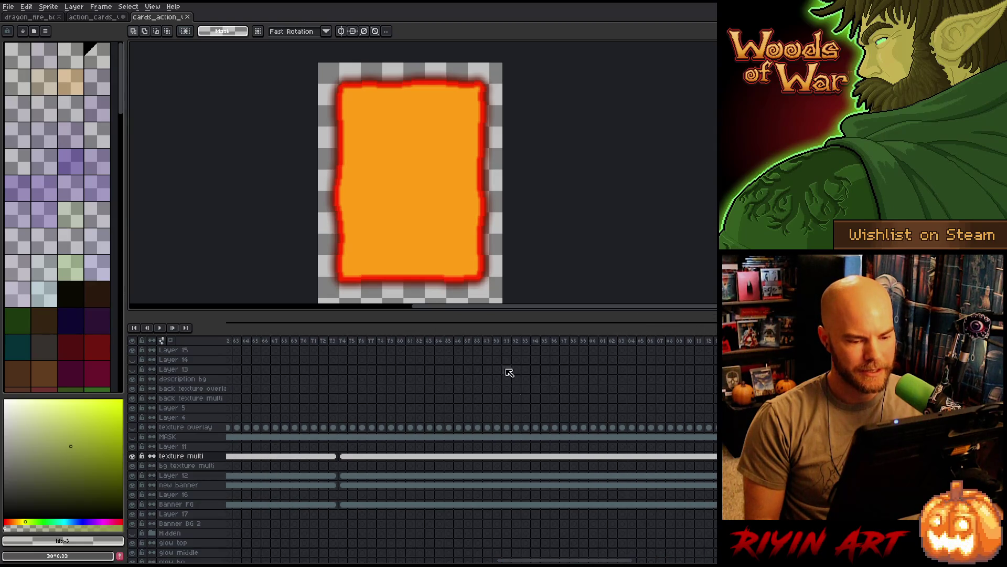
pyautogui.moveTo(538, 315); pyautogui.dragTo(524, 430)
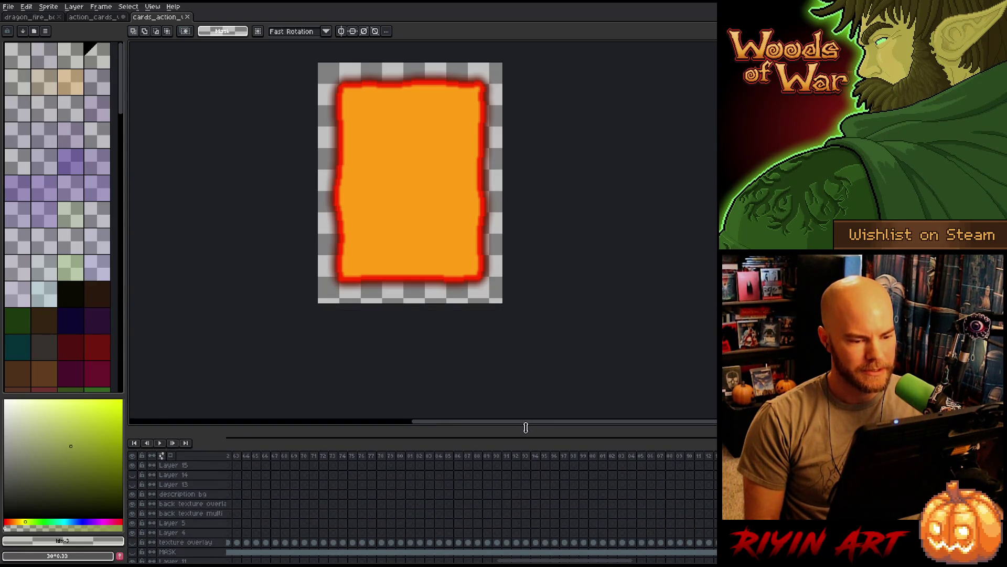
# Start a sprite sheet export constrained to a fixed number of columns
pyautogui.click(11, 7)
pyautogui.moveTo(79, 86)
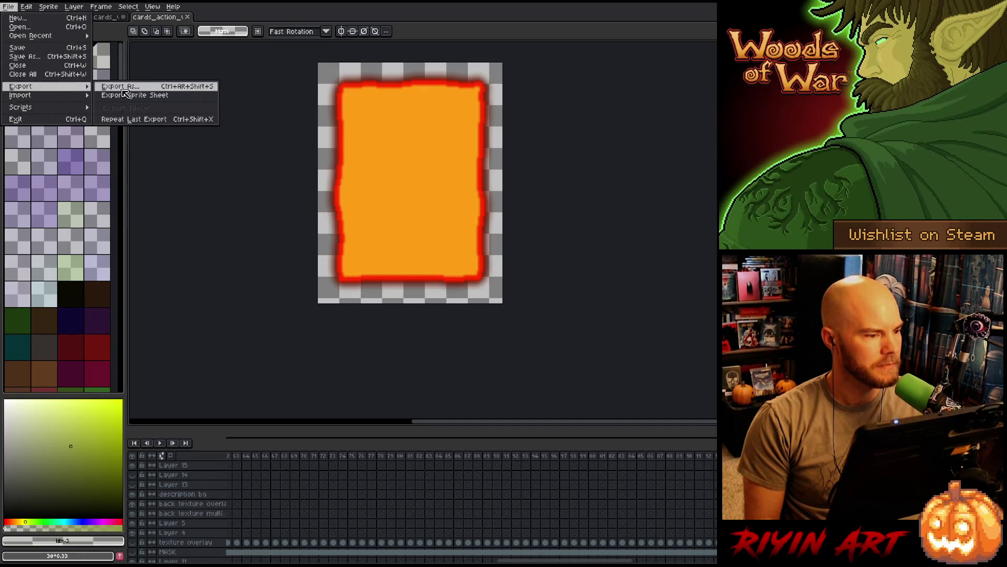
pyautogui.click(128, 95)
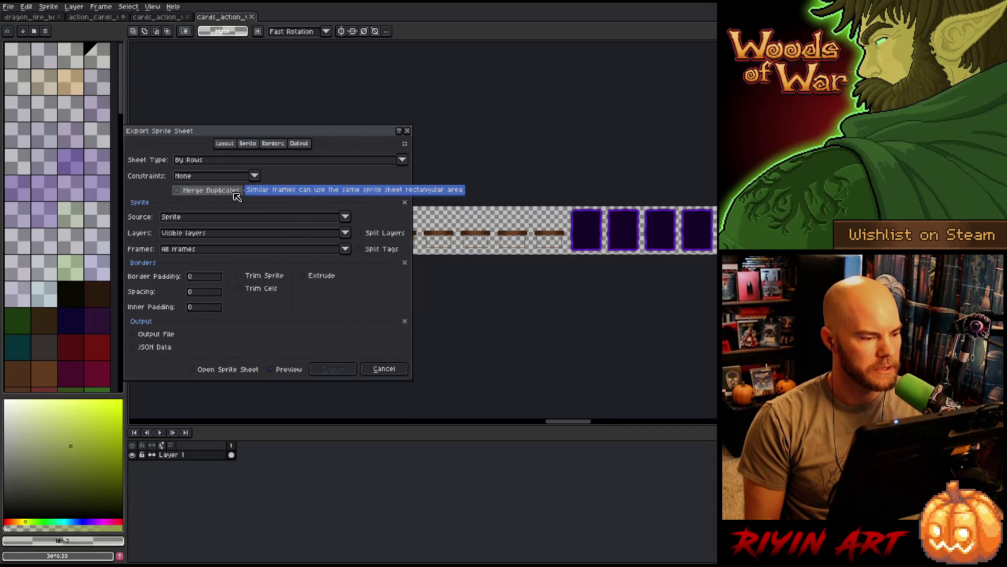
pyautogui.click(235, 176)
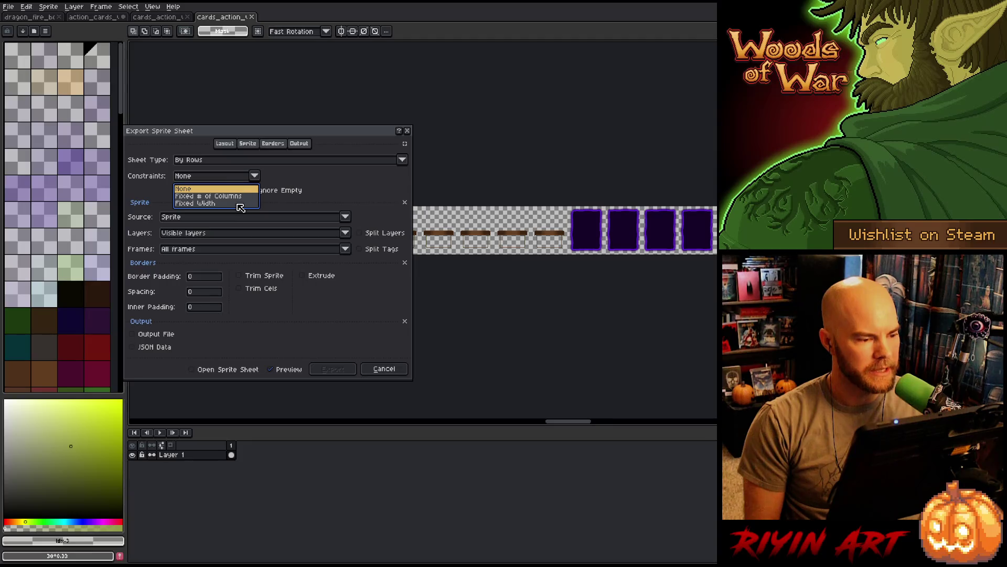
pyautogui.click(240, 196)
# Set the column count to 71 and move the dialog off the preview
pyautogui.click(273, 176)
pyautogui.write('100')
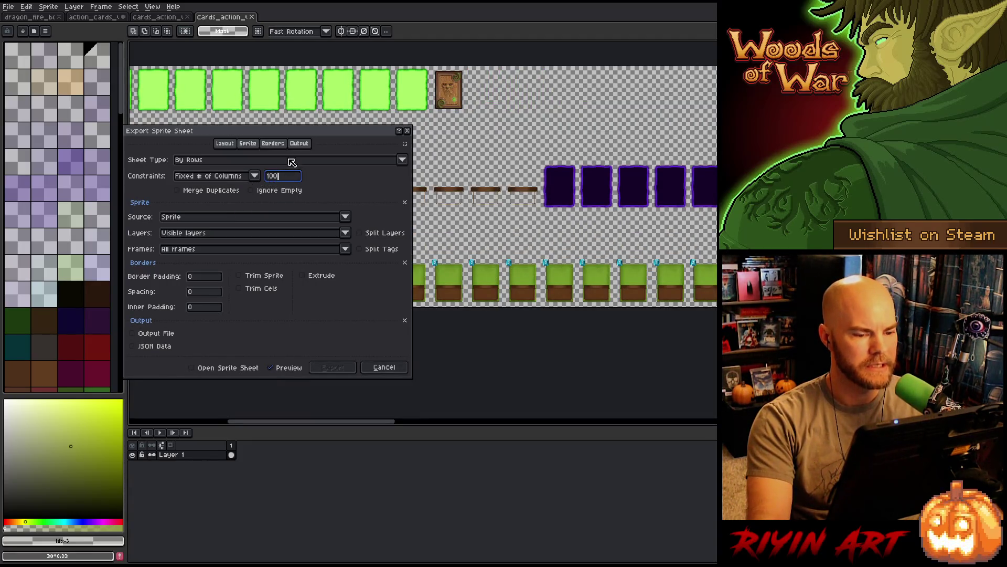
pyautogui.moveTo(363, 135)
pyautogui.mouseDown()
pyautogui.moveTo(564, 361)
pyautogui.moveTo(564, 343)
pyautogui.moveTo(636, 329)
pyautogui.mouseUp()
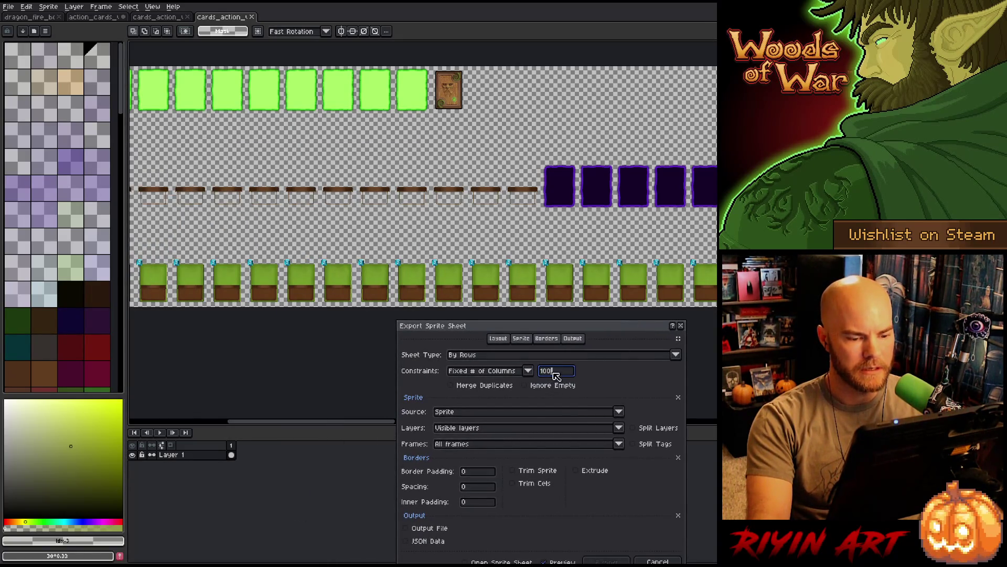
pyautogui.write('70')
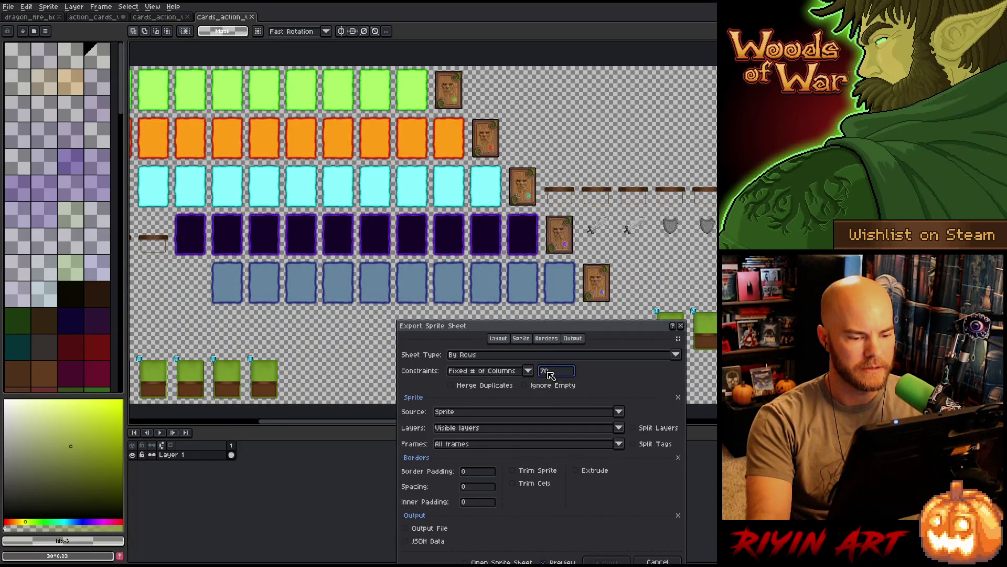
pyautogui.write('60')
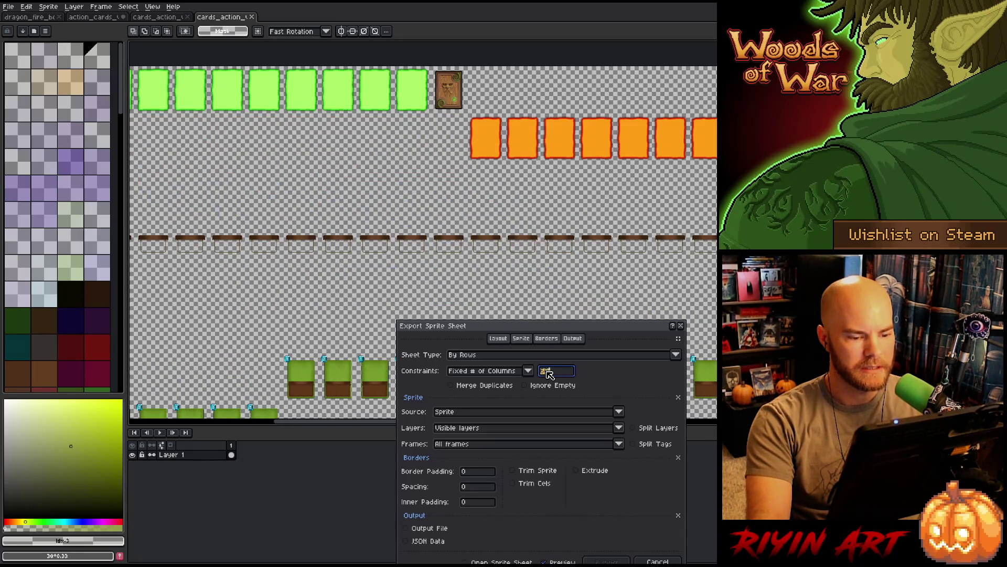
pyautogui.write('80')
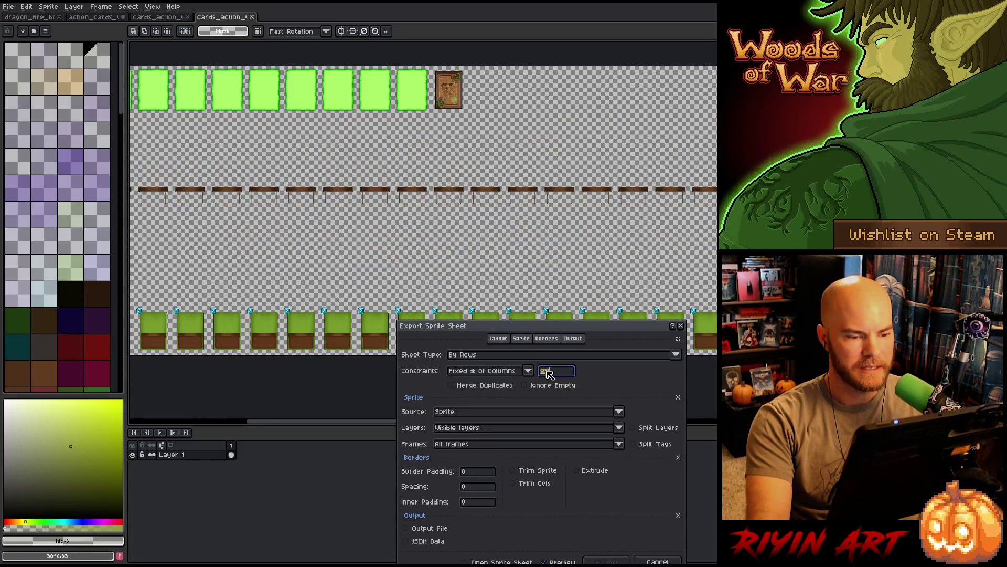
pyautogui.write('79')
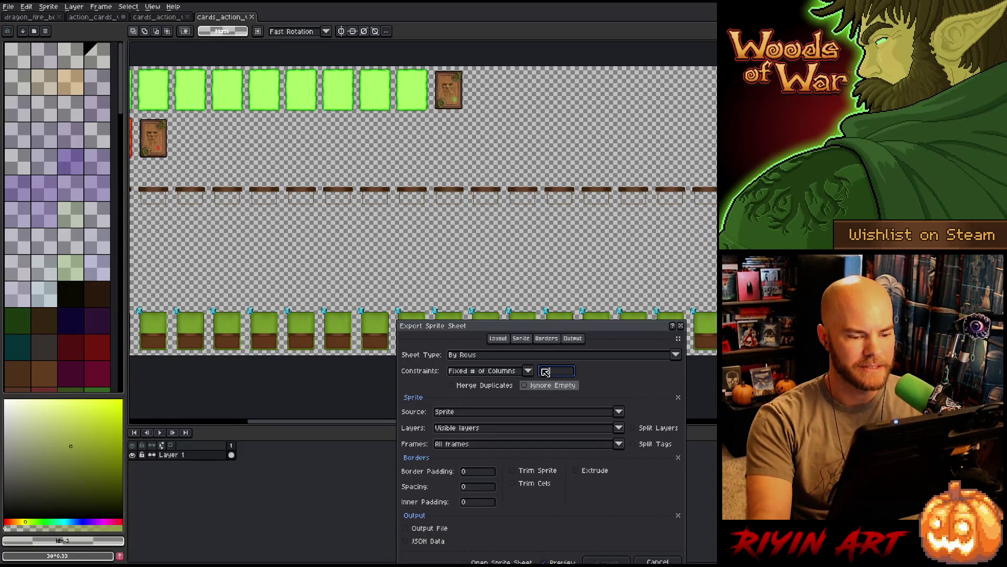
pyautogui.write('75')
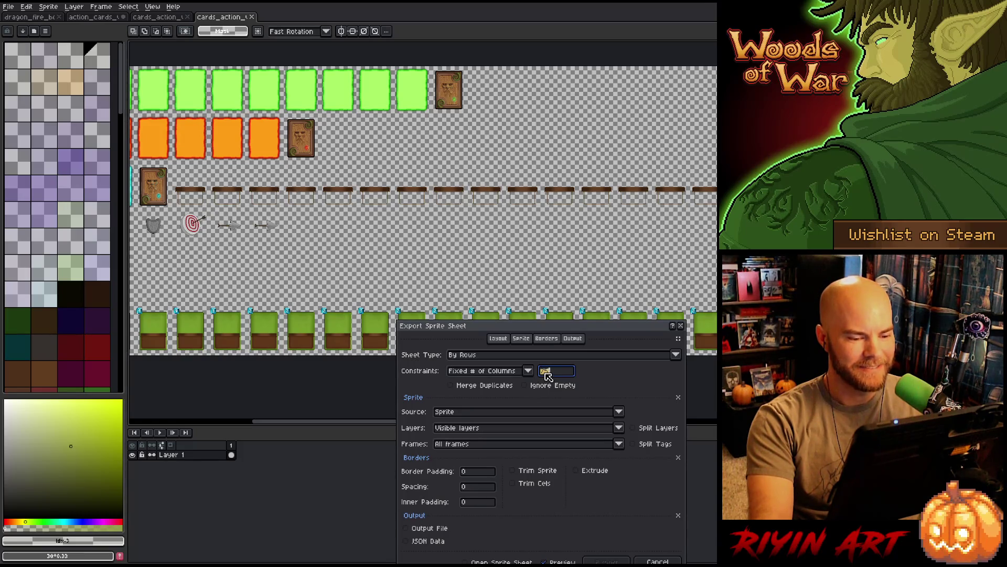
pyautogui.write('72')
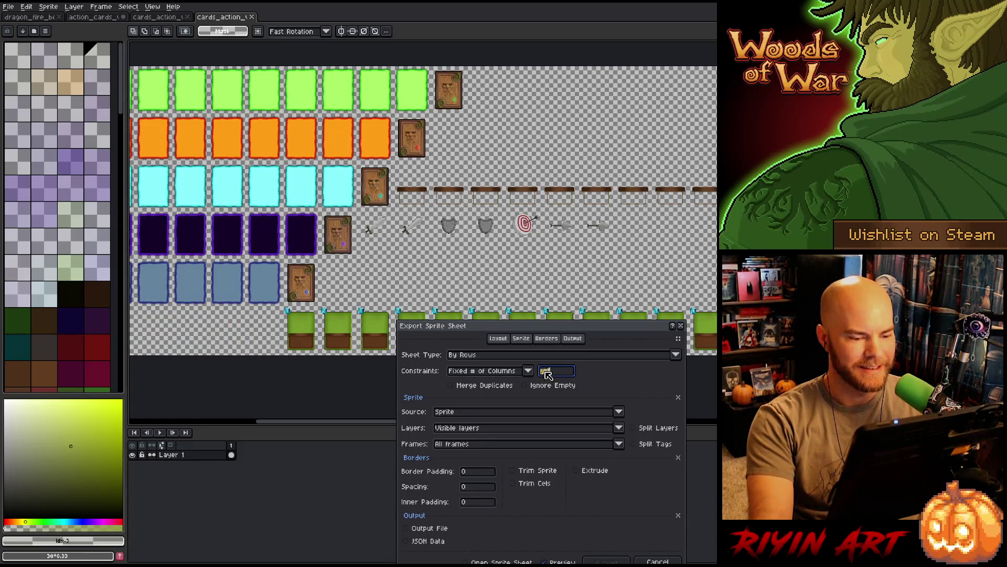
pyautogui.write('71')
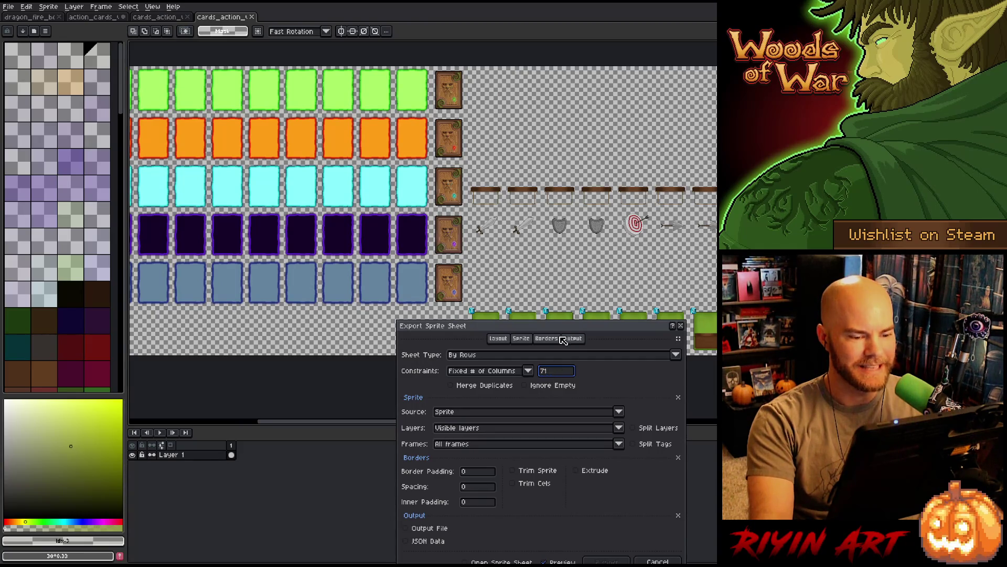
pyautogui.moveTo(563, 326)
pyautogui.mouseDown()
pyautogui.moveTo(791, 295)
pyautogui.moveTo(833, 318)
pyautogui.moveTo(722, 304)
pyautogui.moveTo(295, 315)
pyautogui.moveTo(740, 295)
pyautogui.moveTo(568, 372)
pyautogui.mouseUp()
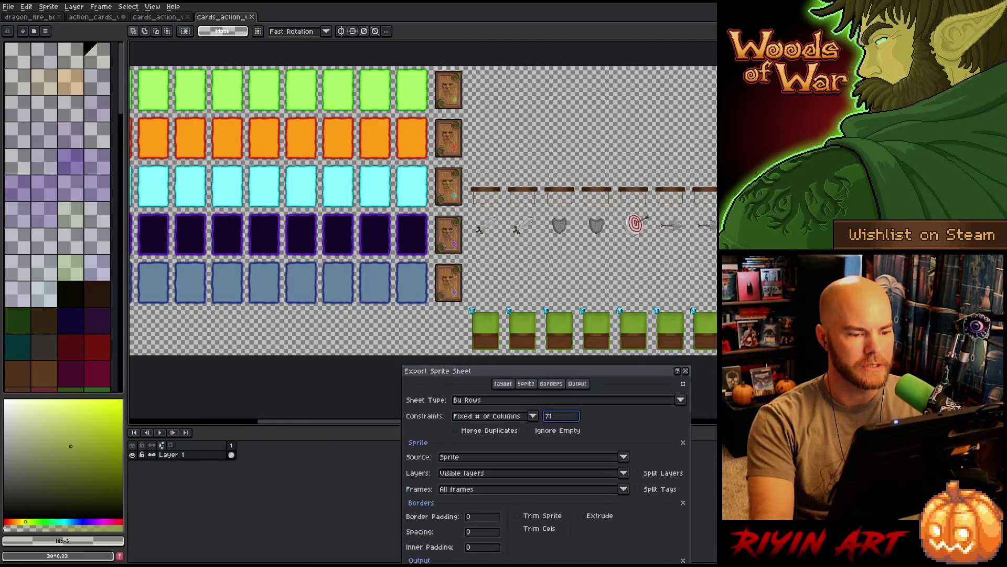
# Zoom in and out over the sprite sheet preview, then bring the export dialog back into view
pyautogui.scroll(1, 618, 232)
pyautogui.scroll(-1, 379, 233)
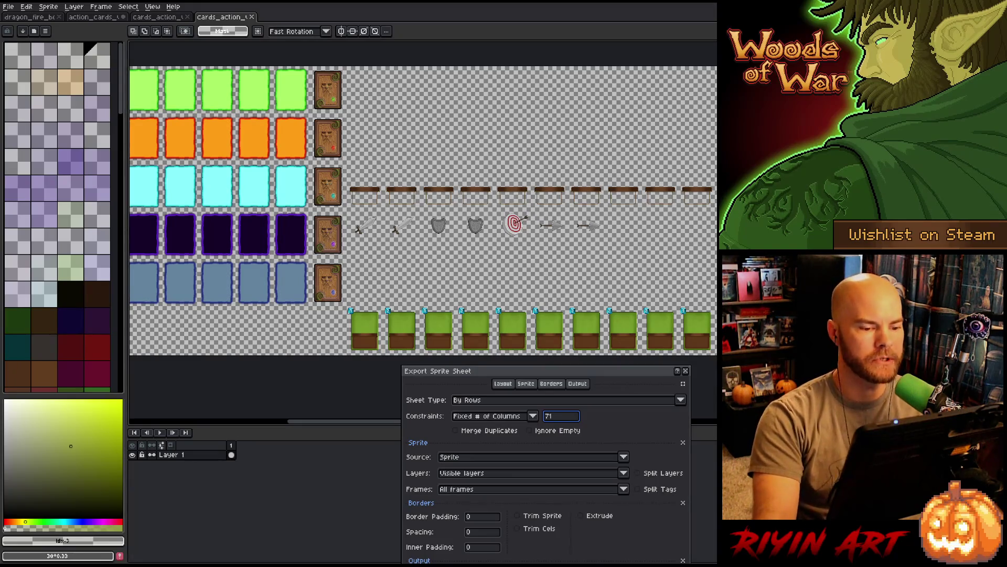
pyautogui.scroll(1, 484, 216)
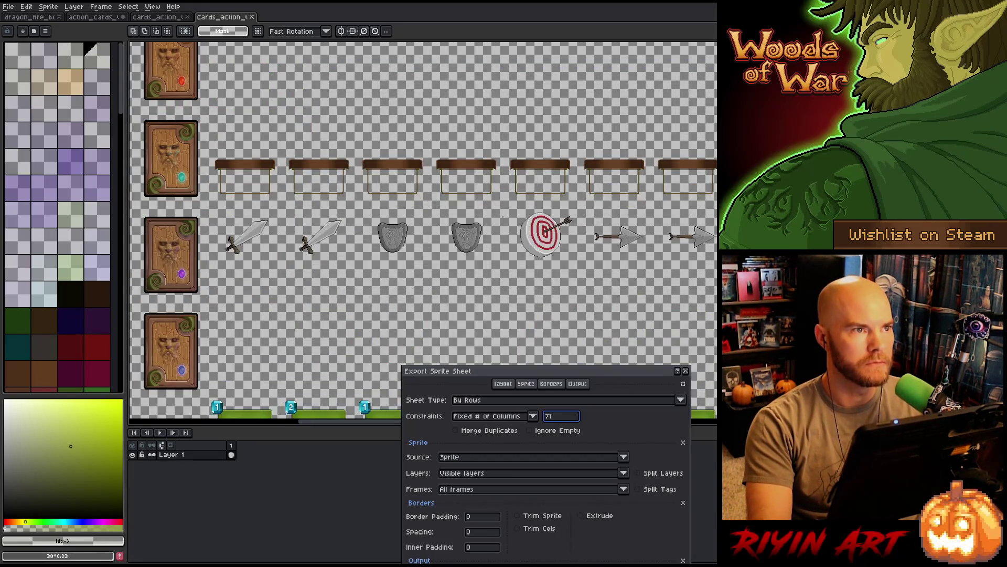
pyautogui.scroll(-1, 505, 217)
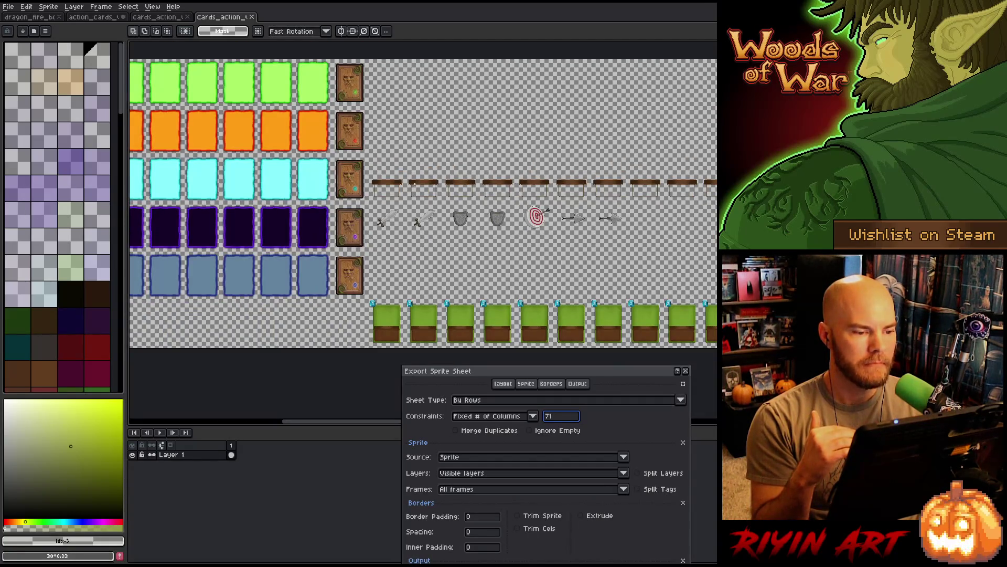
pyautogui.scroll(3, 415, 183)
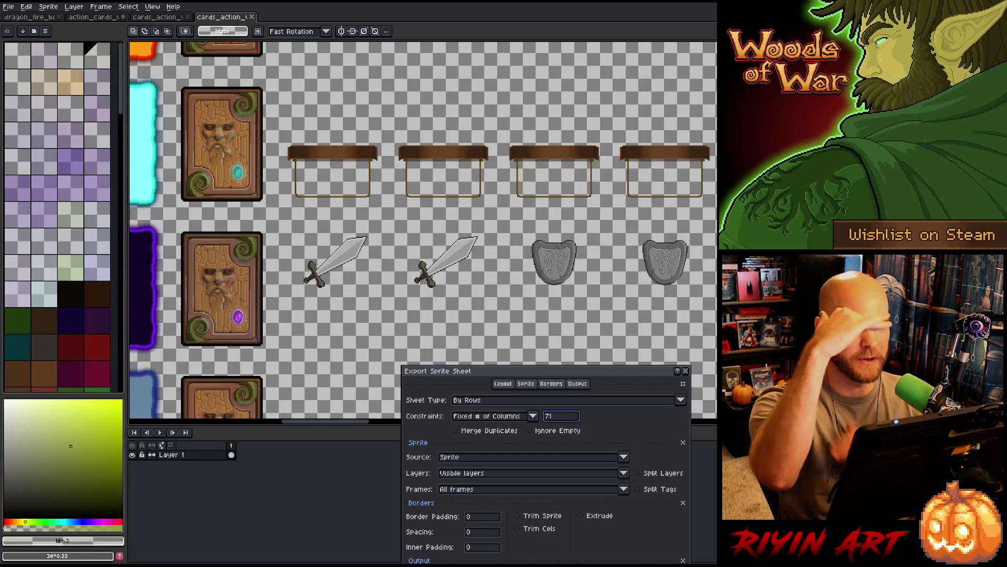
pyautogui.scroll(-3, 331, 172)
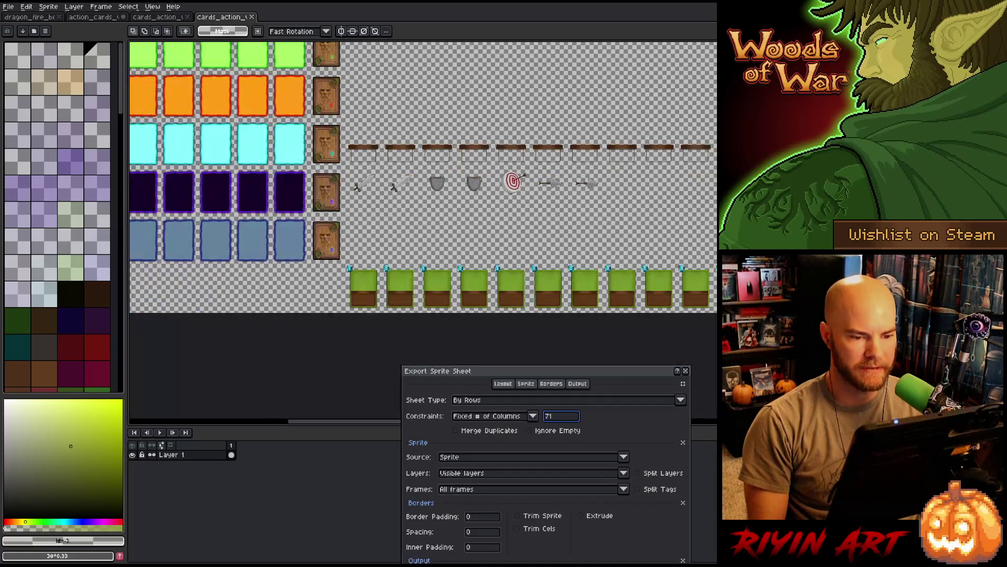
pyautogui.scroll(1, 523, 154)
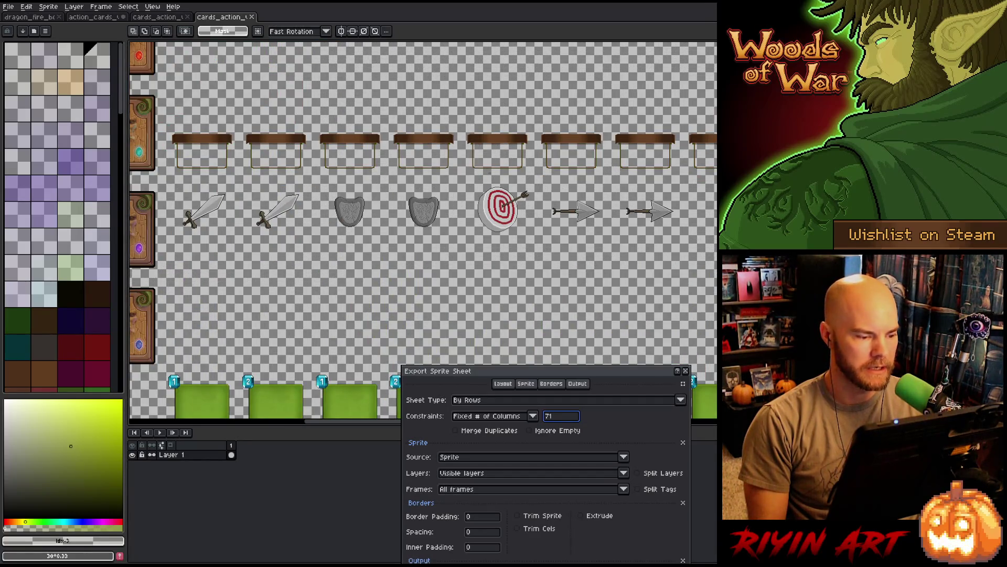
pyautogui.scroll(-1, 490, 172)
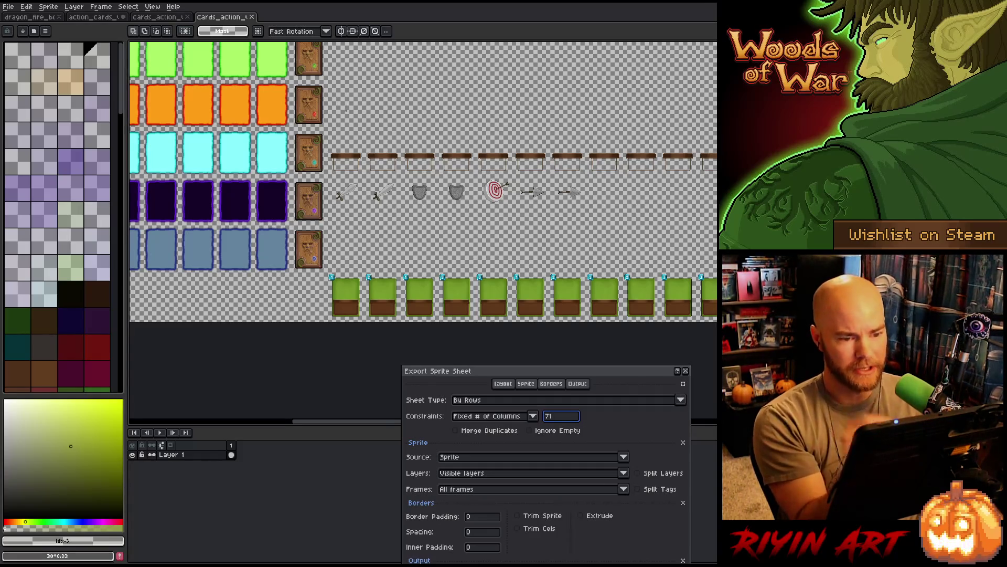
pyautogui.scroll(-1, 365, 108)
pyautogui.scroll(1, 373, 89)
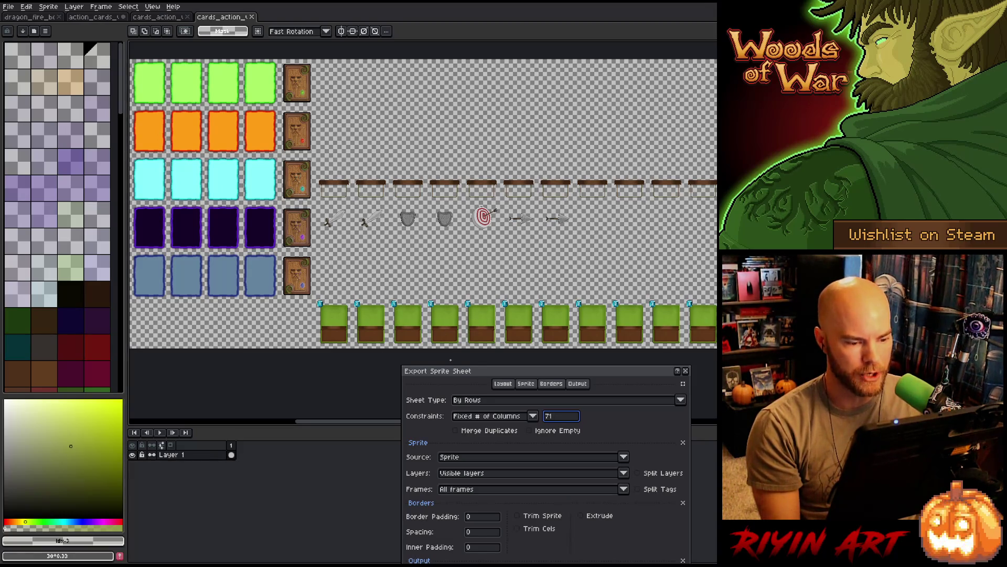
pyautogui.moveTo(489, 375); pyautogui.dragTo(367, 232)
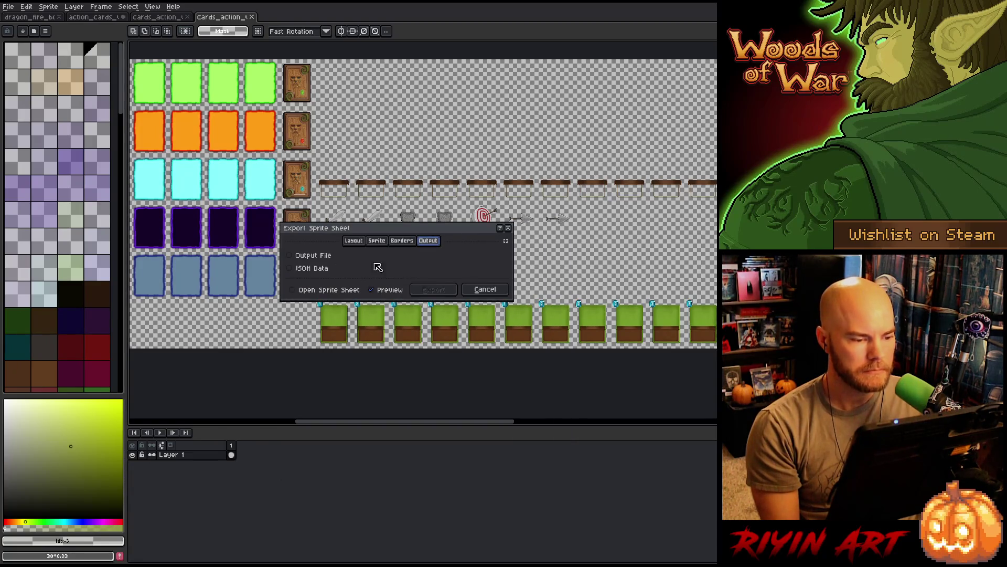
# Export the sheet as cards_action.png in the images folder, then close the exported sheet
pyautogui.click(290, 255)
pyautogui.click(507, 257)
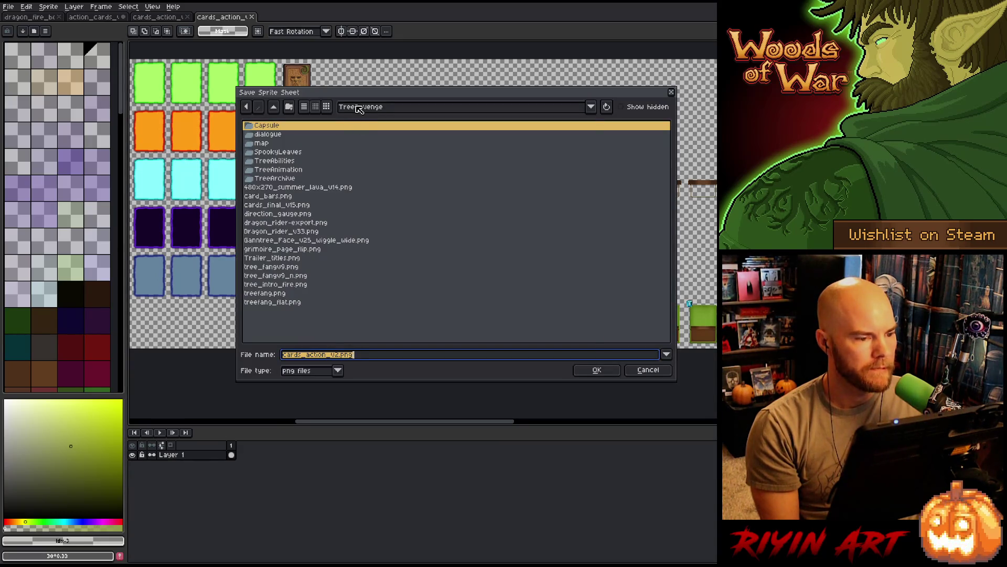
pyautogui.click(362, 112)
pyautogui.click(415, 208)
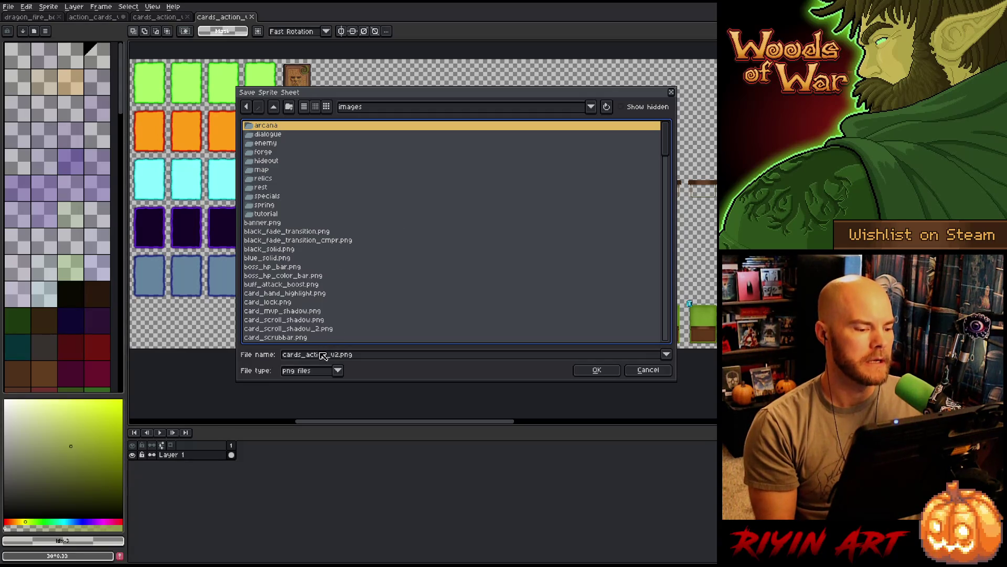
pyautogui.click(338, 356)
pyautogui.press('BackSpace')
pyautogui.press('BackSpace')
pyautogui.press('BackSpace')
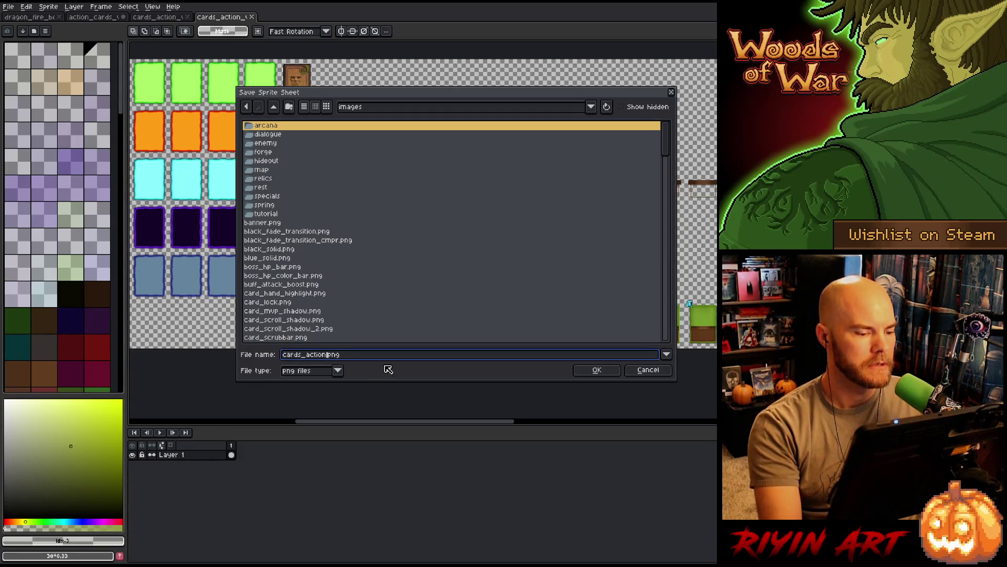
pyautogui.click(596, 370)
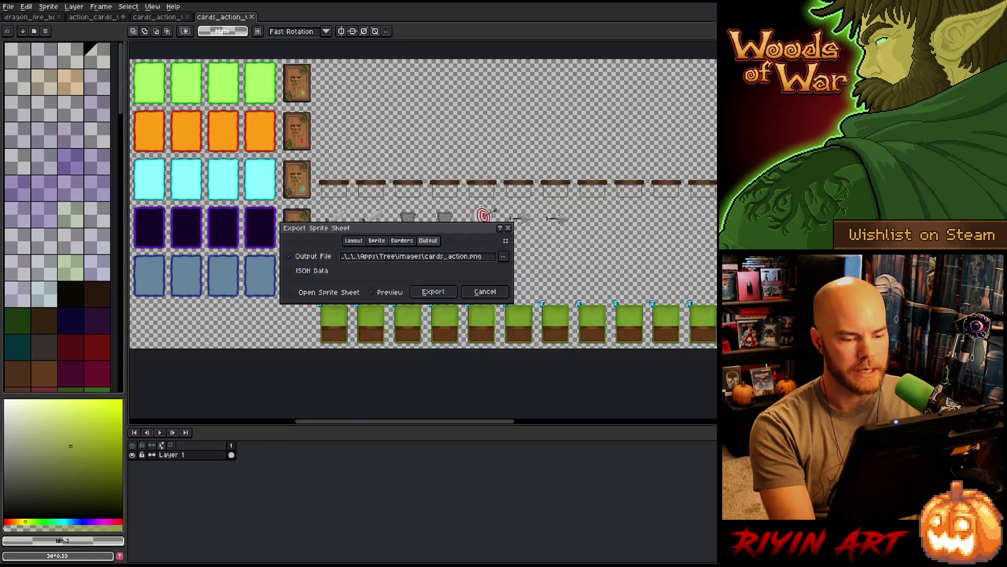
pyautogui.click(433, 291)
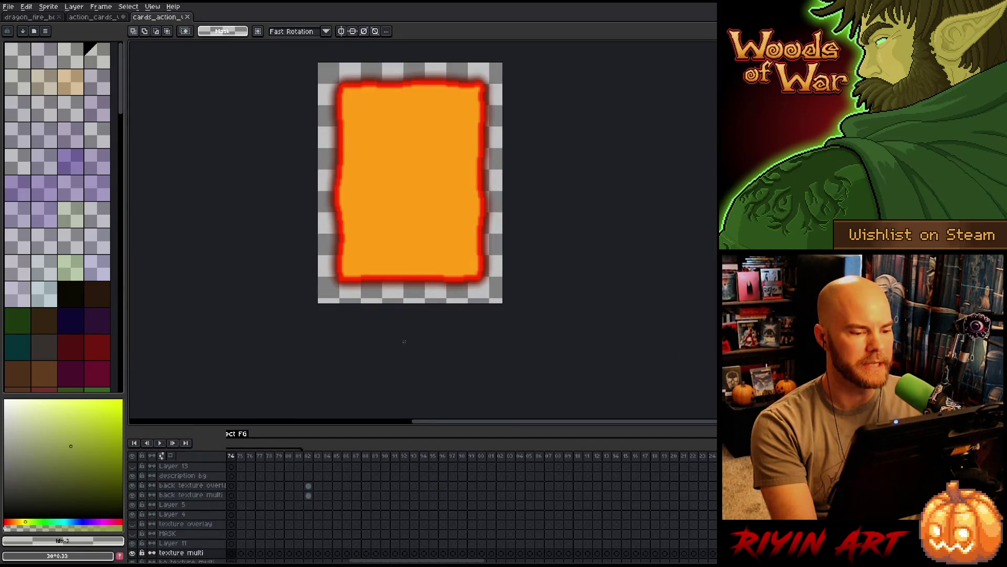
pyautogui.click(187, 17)
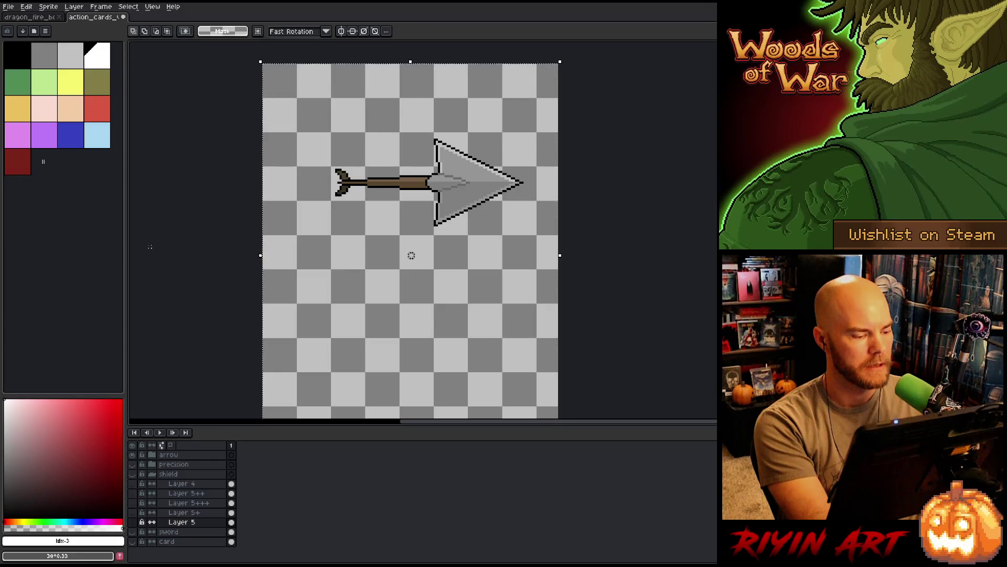
# Close action_cards without saving, then hide the timeline and pan around the dragon_fire scene
pyautogui.click(124, 16)
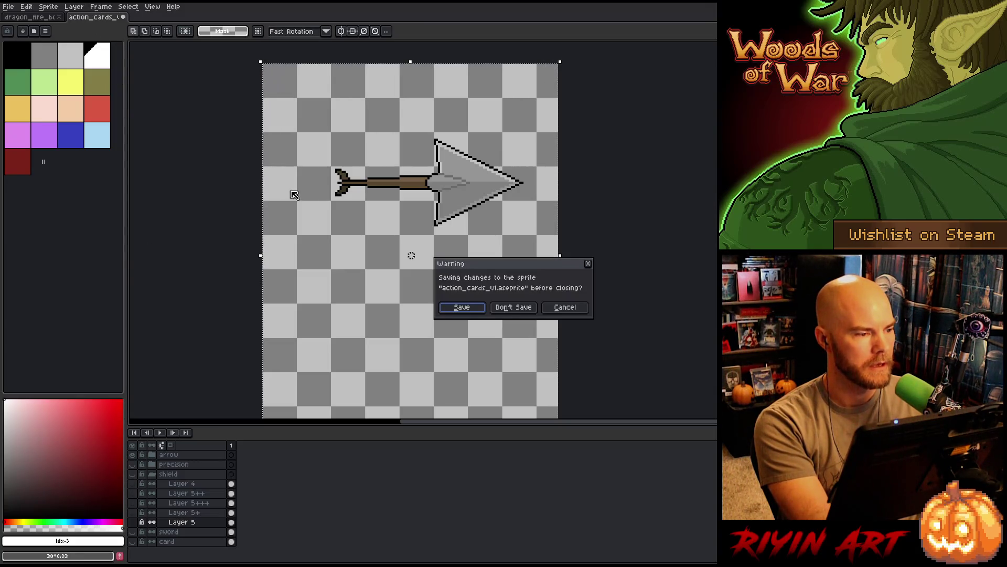
pyautogui.click(517, 311)
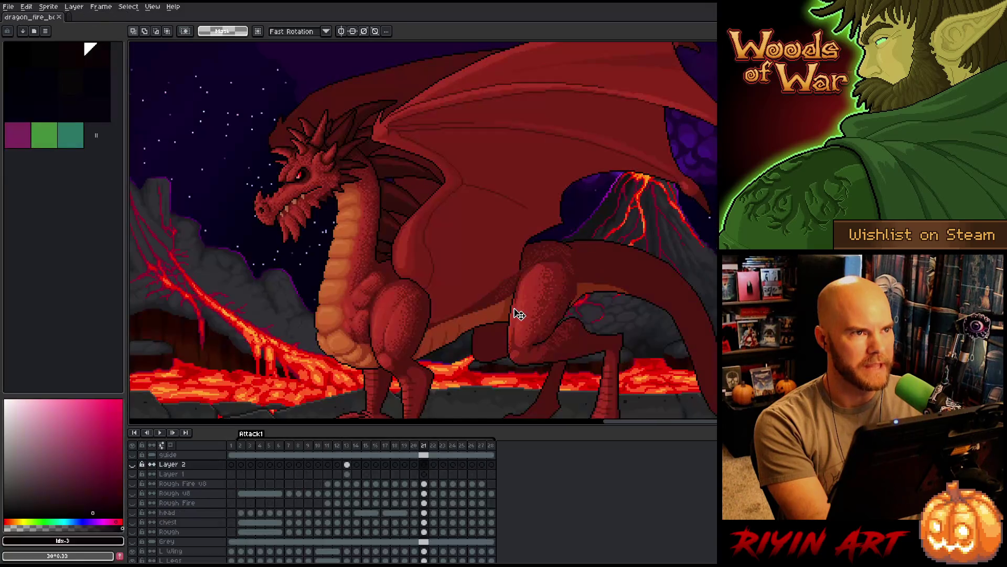
pyautogui.scroll(-2, 520, 314)
pyautogui.press('Tab')
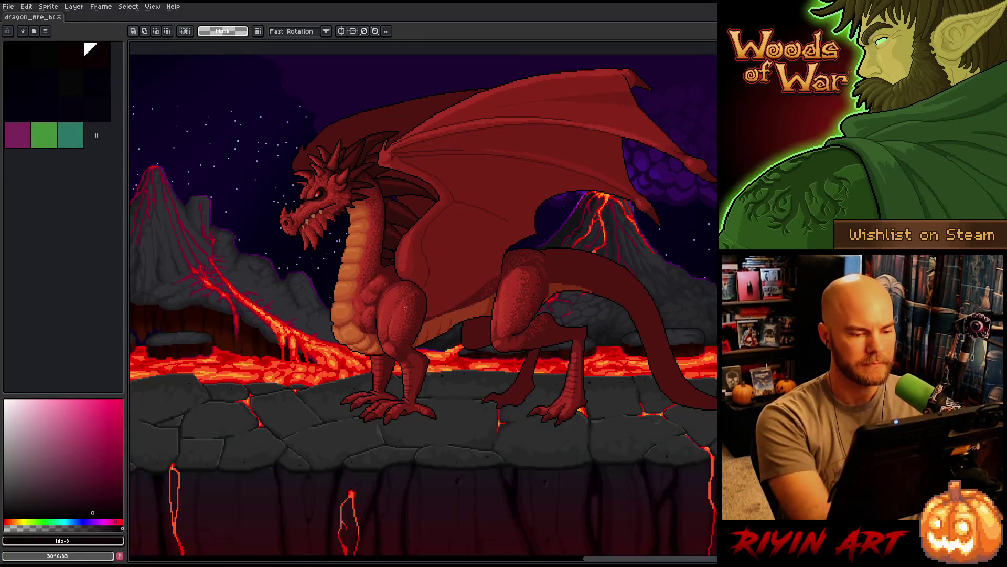
pyautogui.moveTo(403, 324); pyautogui.dragTo(471, 325)
pyautogui.scroll(3, 472, 324)
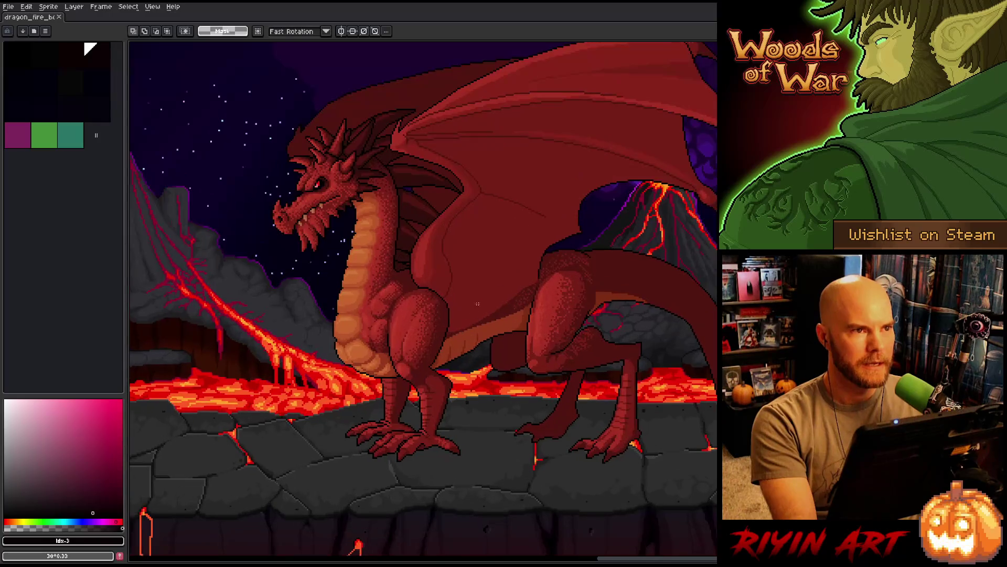
pyautogui.moveTo(508, 254); pyautogui.dragTo(496, 282)
pyautogui.press('m')
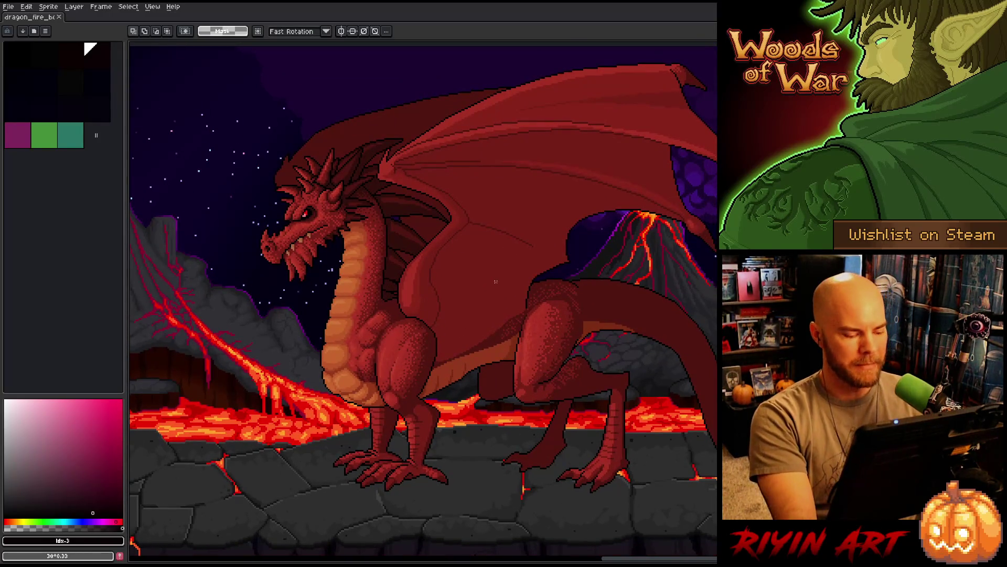